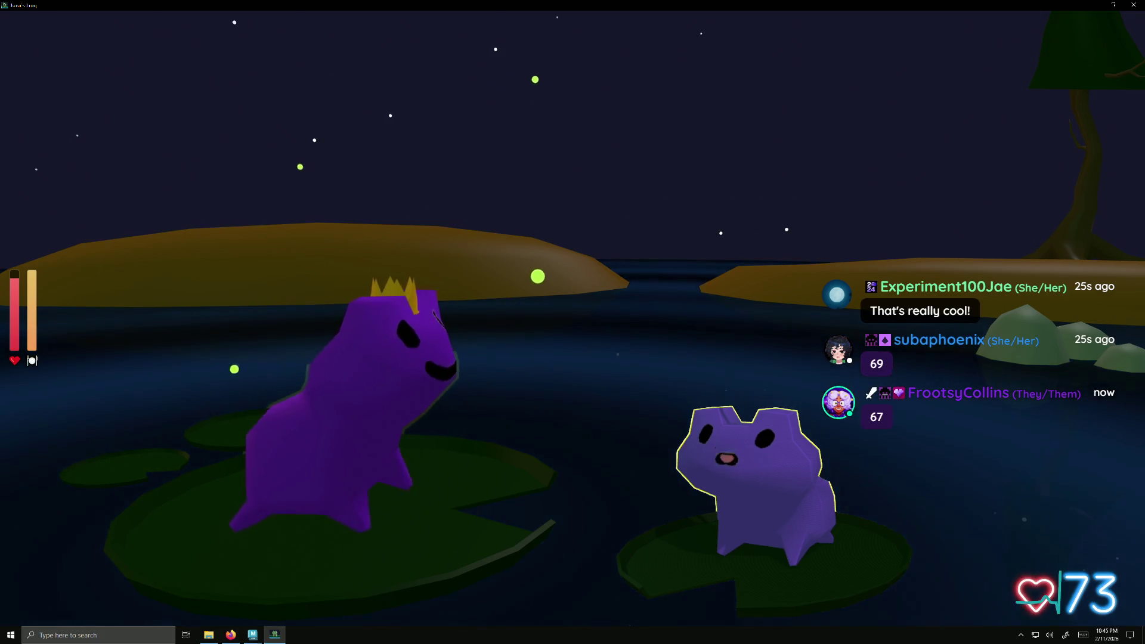
# - Let the frog round play out to Game Over, toggling the VTuber settings open and closed along the way
pyautogui.press('Tab')
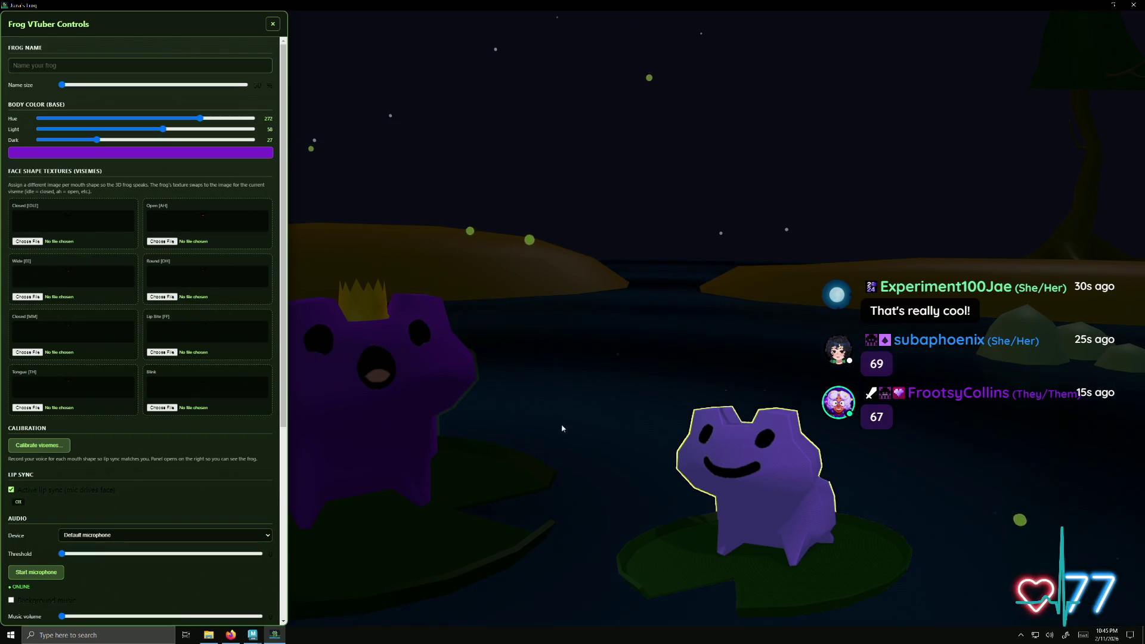
pyautogui.press('Tab')
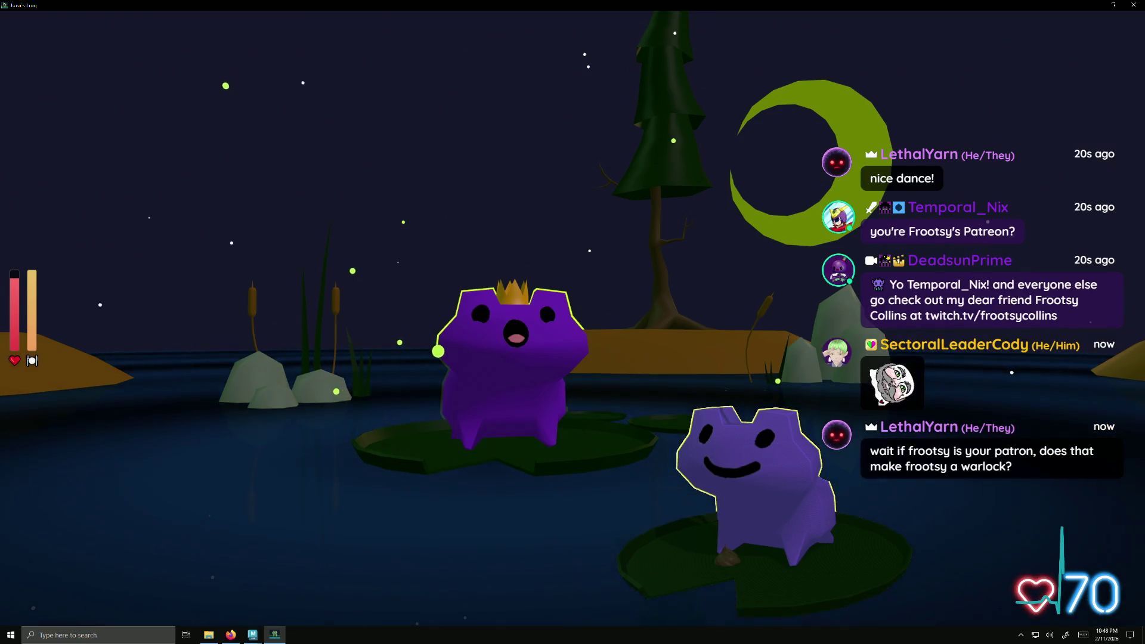
pyautogui.hotkey('alt', 'Tab')
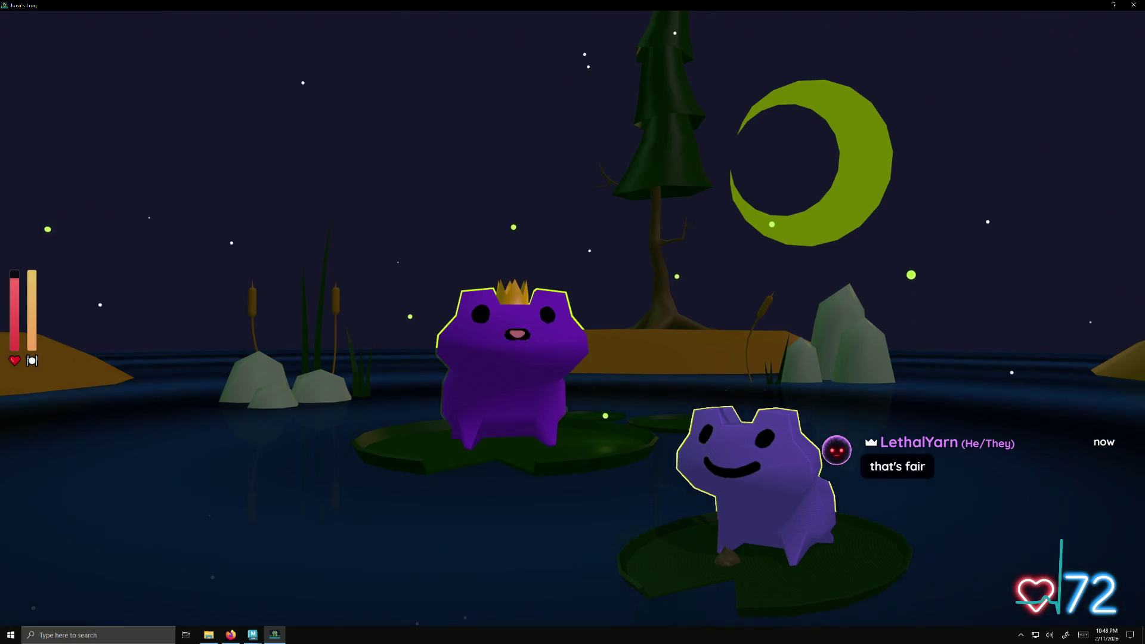
pyautogui.press('Escape')
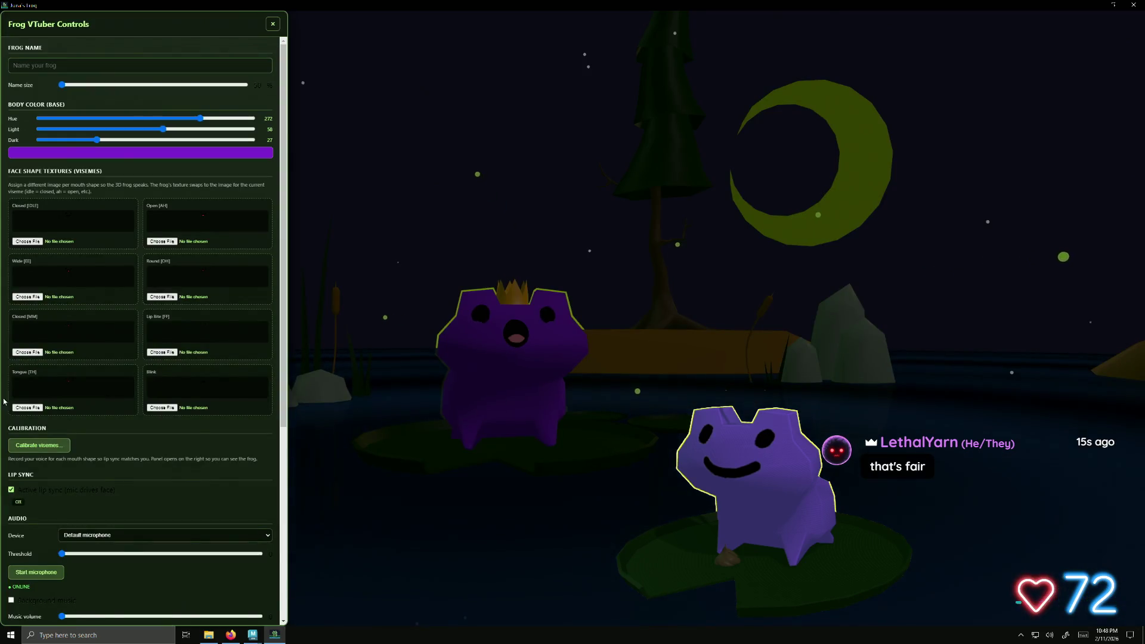
pyautogui.scroll(-5, 26, 546)
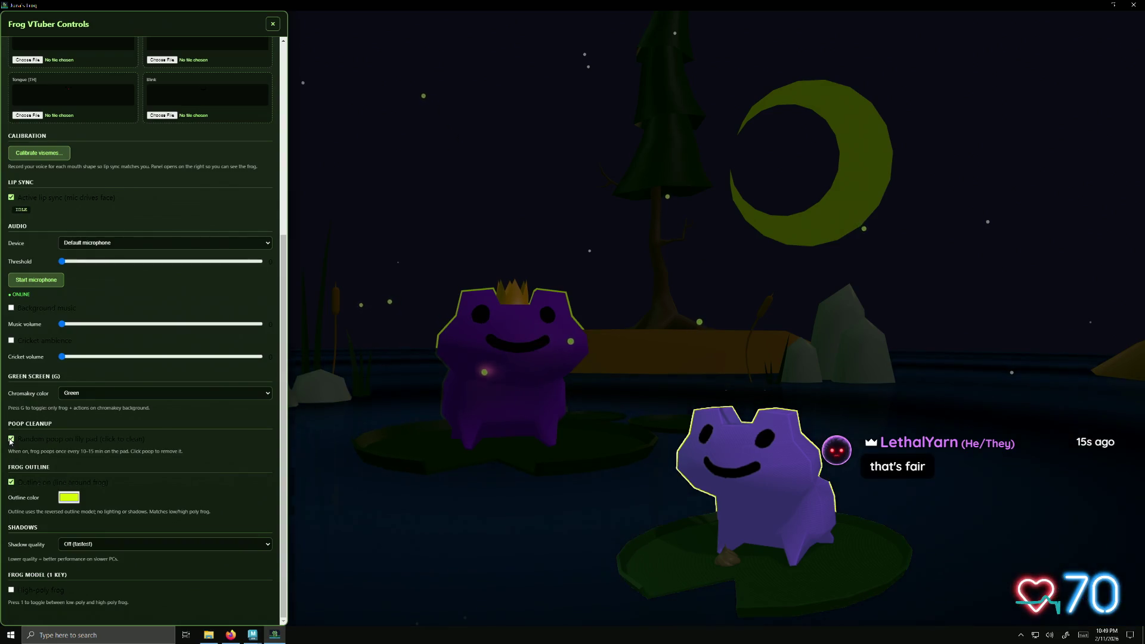
pyautogui.click(273, 24)
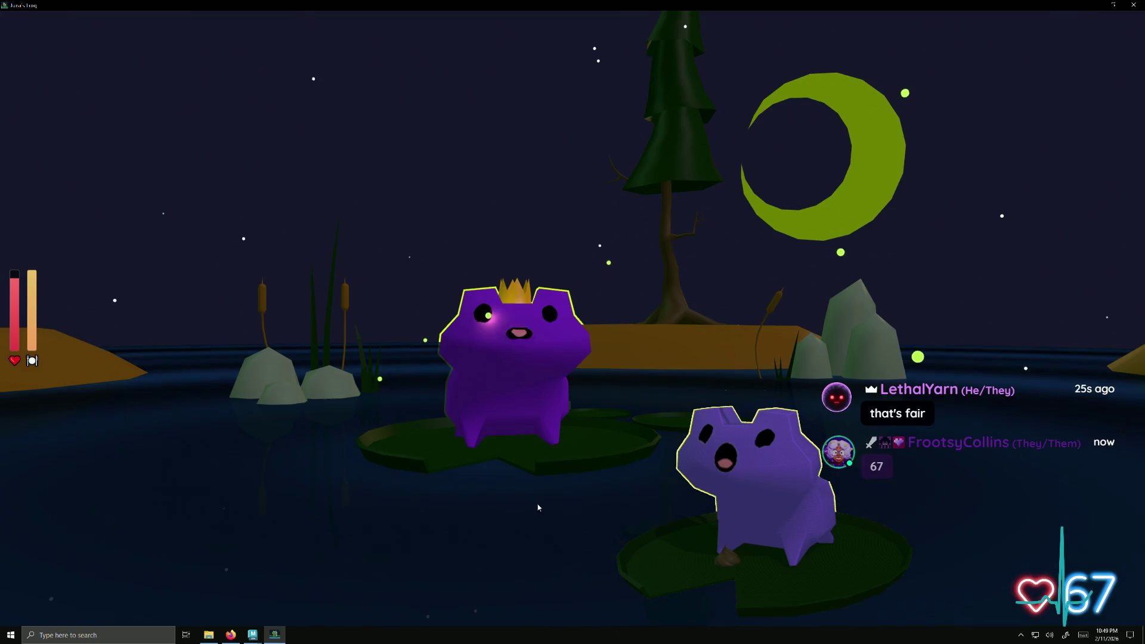
pyautogui.hotkey('alt', 'Tab')
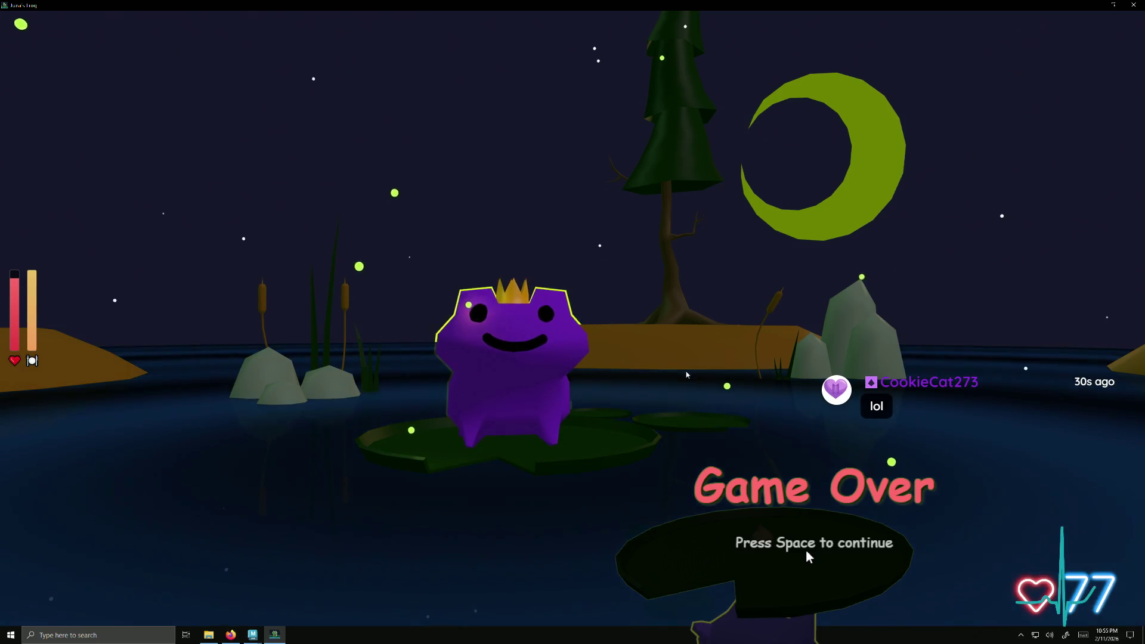
# - Continue past Game Over with Space so a new purple frog spawns on the lower lily pad
pyautogui.press('space')
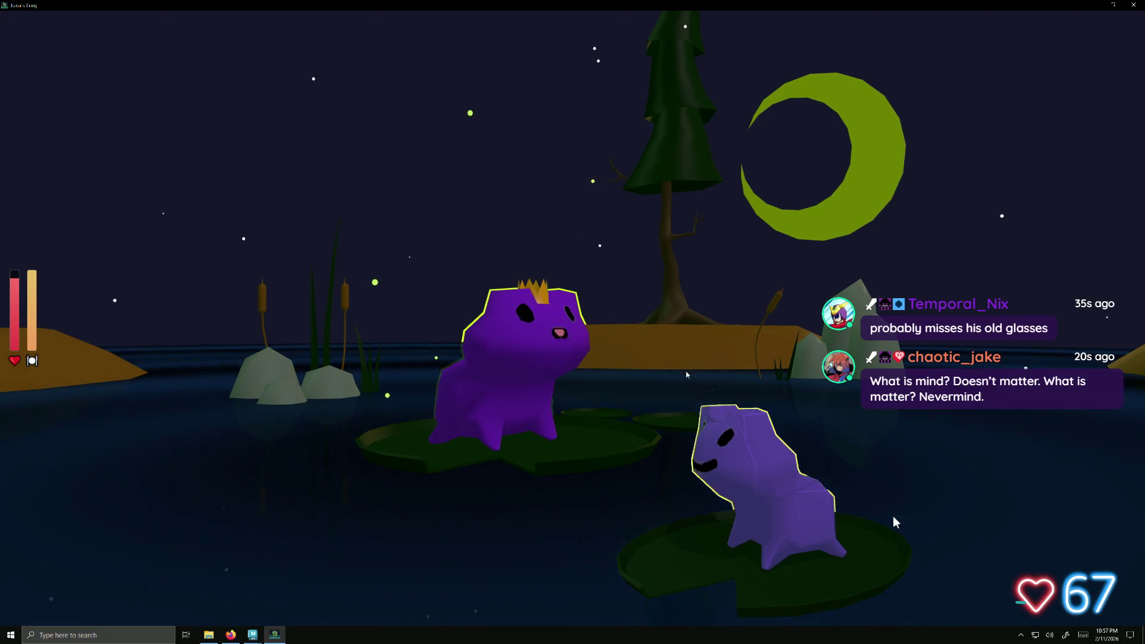
# - Uncheck 'Random poop on lily pad' under Poop Cleanup in the controls panel, then reopen the panel
pyautogui.press('c')
pyautogui.scroll(-10, 619, 507)
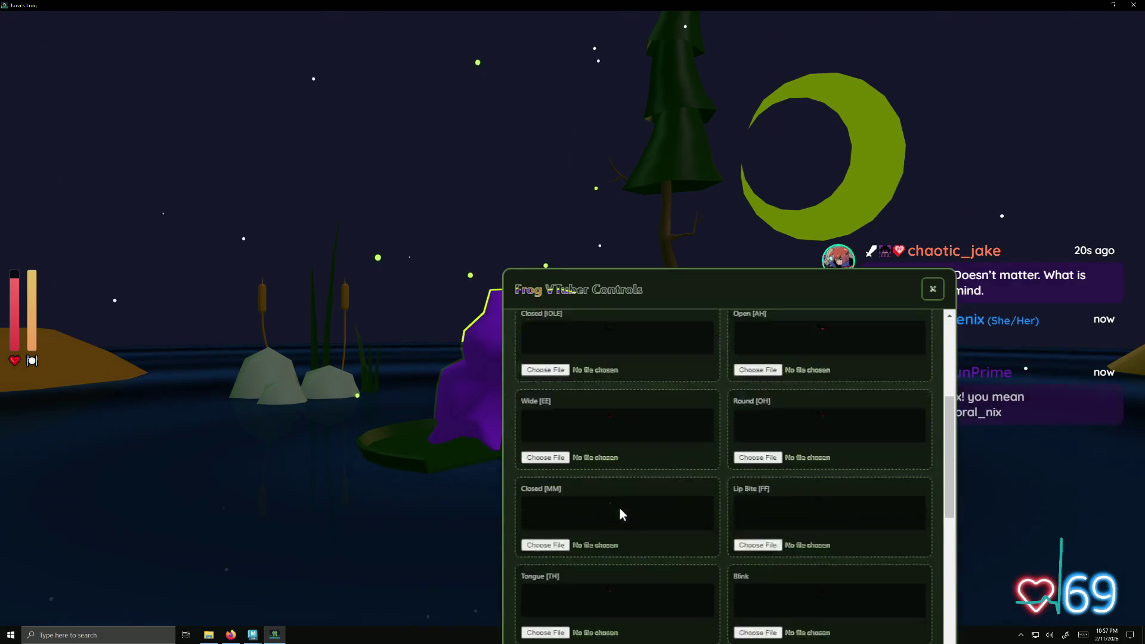
pyautogui.scroll(-2, 545, 605)
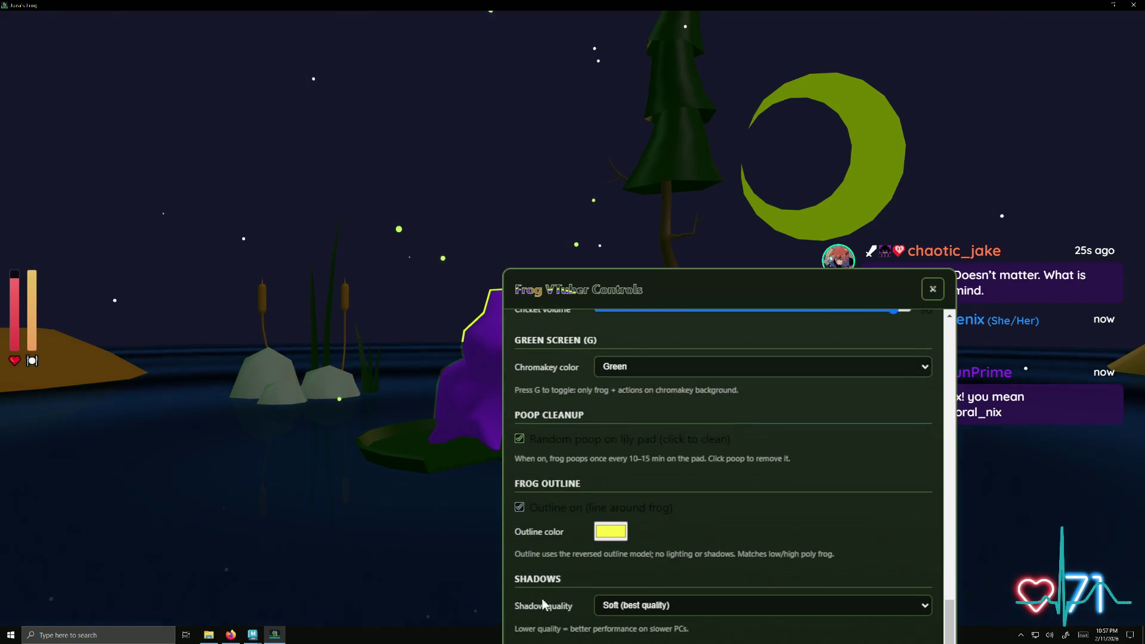
pyautogui.click(519, 439)
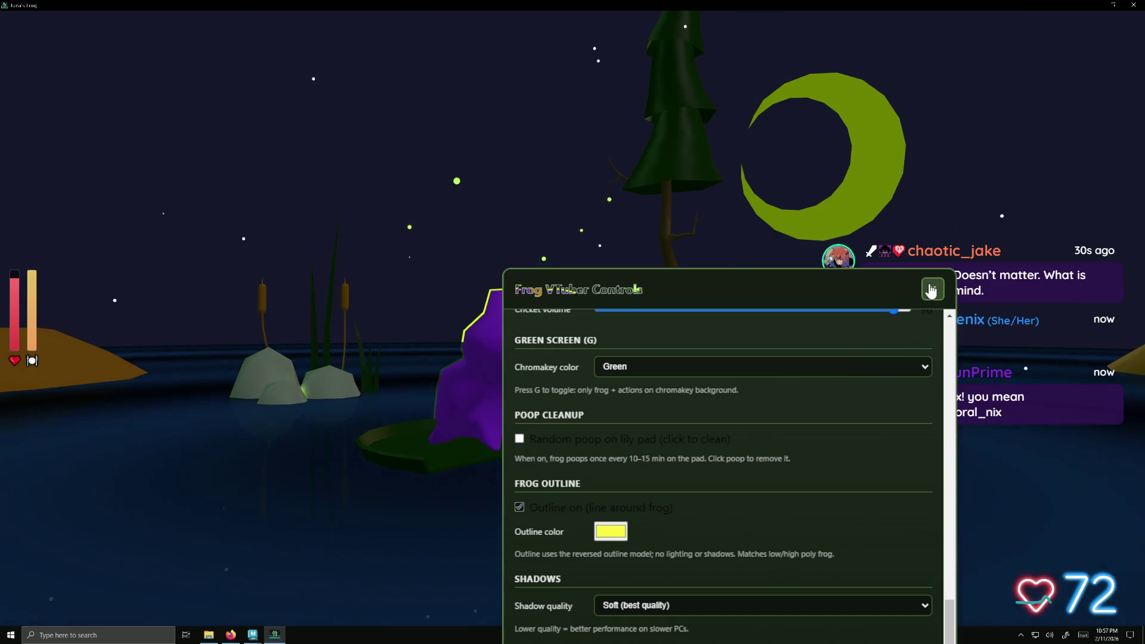
pyautogui.click(931, 290)
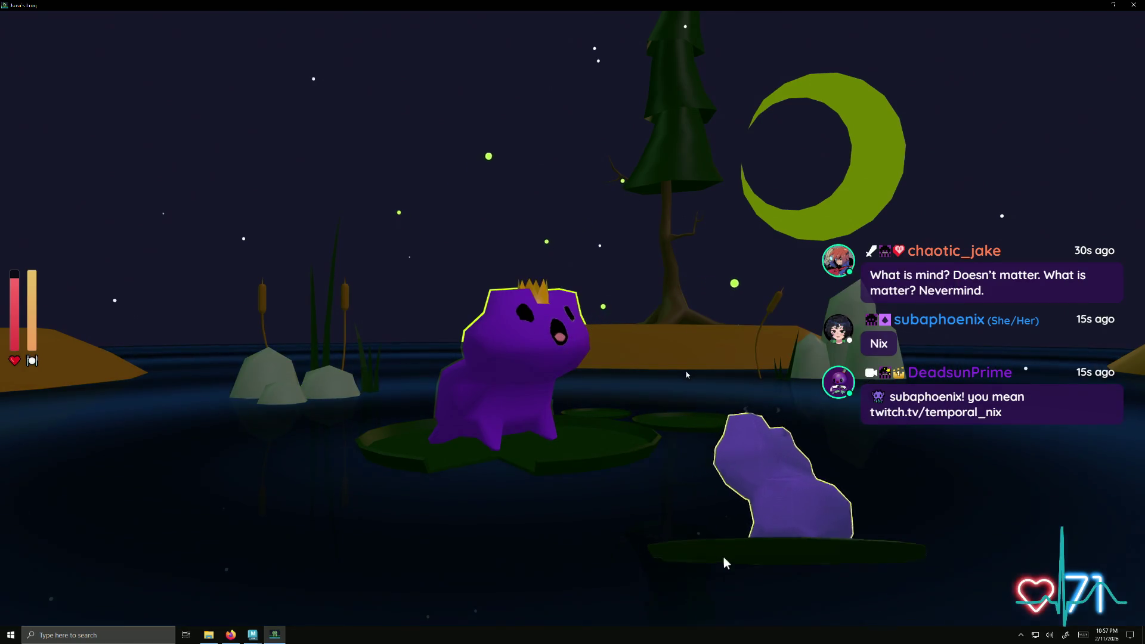
pyautogui.press('Escape')
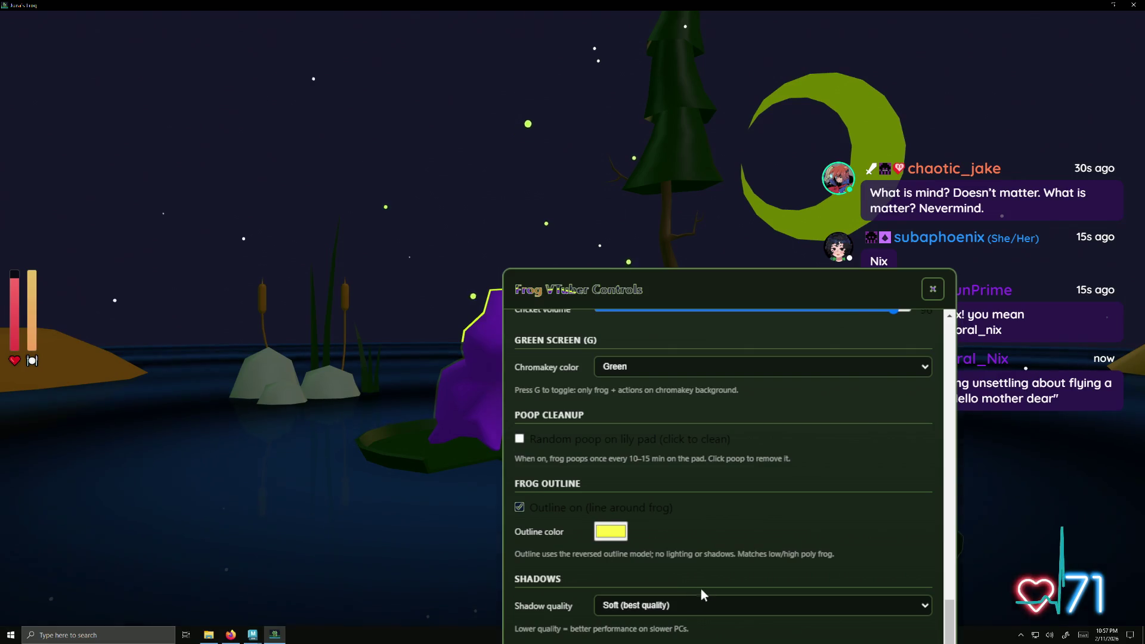
pyautogui.press('Escape')
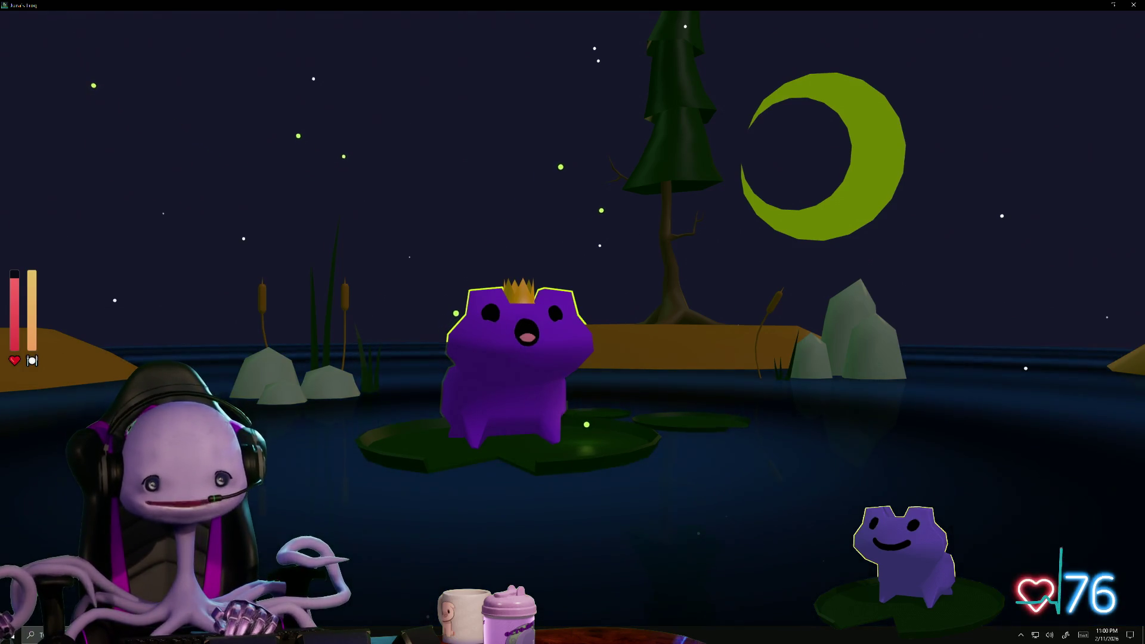
# - Close the Frog VTuber Controls panel to reveal the pond scene with the crowned frog
pyautogui.moveTo(327, 635)
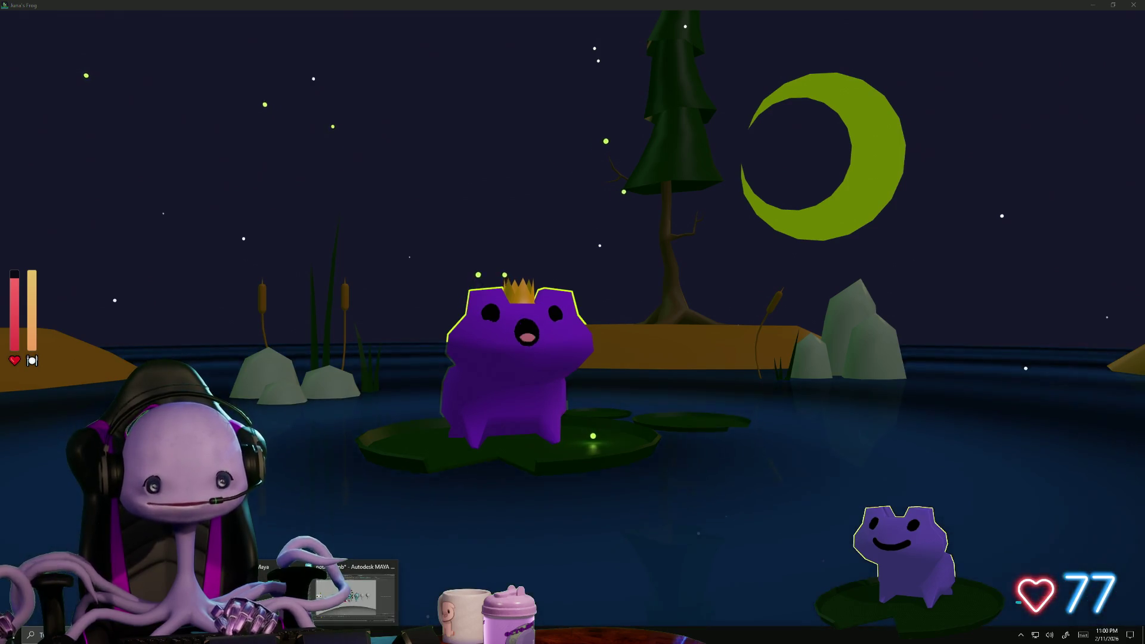
pyautogui.click(355, 593)
pyautogui.moveTo(374, 434)
pyautogui.keyDown('alt'); pyautogui.mouseDown()
pyautogui.moveTo(466, 376)
pyautogui.moveTo(384, 477)
pyautogui.moveTo(505, 466)
pyautogui.mouseUp(); pyautogui.keyUp('alt')
pyautogui.scroll(-5, 425, 472)
pyautogui.keyDown('alt'); pyautogui.moveTo(505, 465); pyautogui.dragTo(370, 454, button='middle'); pyautogui.keyUp('alt')
pyautogui.moveTo(370, 454)
pyautogui.keyDown('alt'); pyautogui.mouseDown(button='right')
pyautogui.moveTo(440, 493)
pyautogui.moveTo(590, 483)
pyautogui.moveTo(364, 394)
pyautogui.mouseUp(button='right'); pyautogui.keyUp('alt')
pyautogui.keyDown('alt'); pyautogui.moveTo(364, 395); pyautogui.dragTo(450, 389); pyautogui.keyUp('alt')
pyautogui.keyDown('alt'); pyautogui.moveTo(450, 389); pyautogui.dragTo(707, 498, button='right'); pyautogui.keyUp('alt')
pyautogui.moveTo(707, 498)
pyautogui.keyDown('alt'); pyautogui.mouseDown()
pyautogui.moveTo(606, 412)
pyautogui.moveTo(646, 498)
pyautogui.moveTo(748, 493)
pyautogui.moveTo(618, 495)
pyautogui.moveTo(657, 435)
pyautogui.moveTo(656, 475)
pyautogui.moveTo(700, 488)
pyautogui.mouseUp(); pyautogui.keyUp('alt')
pyautogui.click(516, 323)
pyautogui.press('f')
pyautogui.click(562, 466)
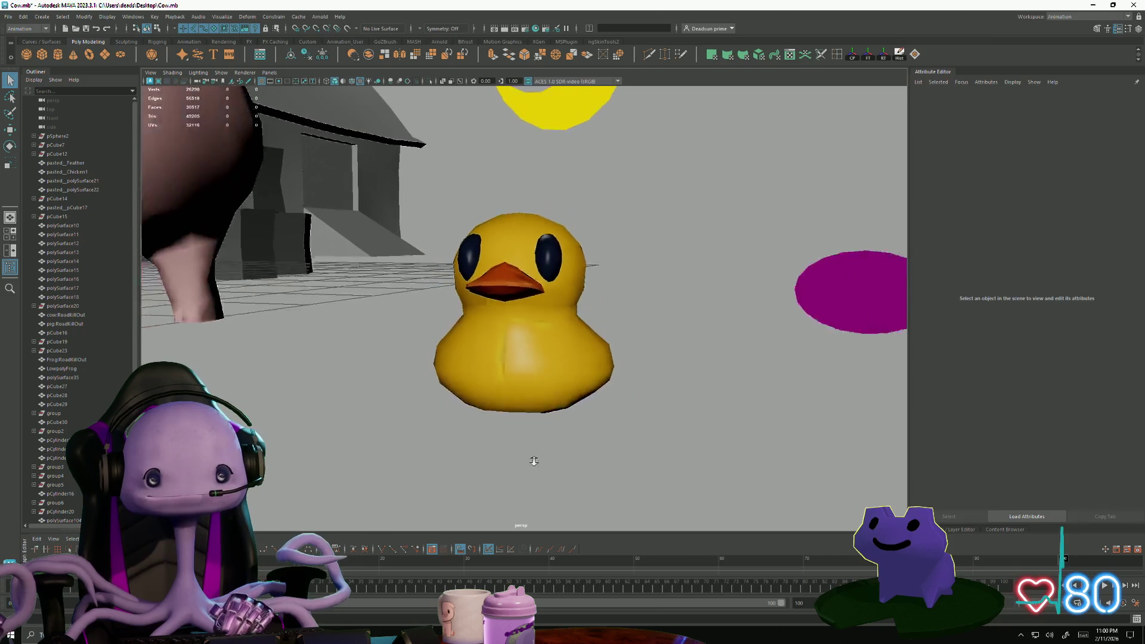
pyautogui.keyDown('alt'); pyautogui.moveTo(562, 466); pyautogui.dragTo(475, 473, button='right'); pyautogui.keyUp('alt')
pyautogui.moveTo(475, 473)
pyautogui.keyDown('alt'); pyautogui.mouseDown()
pyautogui.moveTo(378, 417)
pyautogui.moveTo(511, 481)
pyautogui.moveTo(595, 462)
pyautogui.moveTo(416, 413)
pyautogui.mouseUp(); pyautogui.keyUp('alt')
pyautogui.keyDown('alt'); pyautogui.moveTo(416, 414); pyautogui.dragTo(402, 399, button='right'); pyautogui.keyUp('alt')
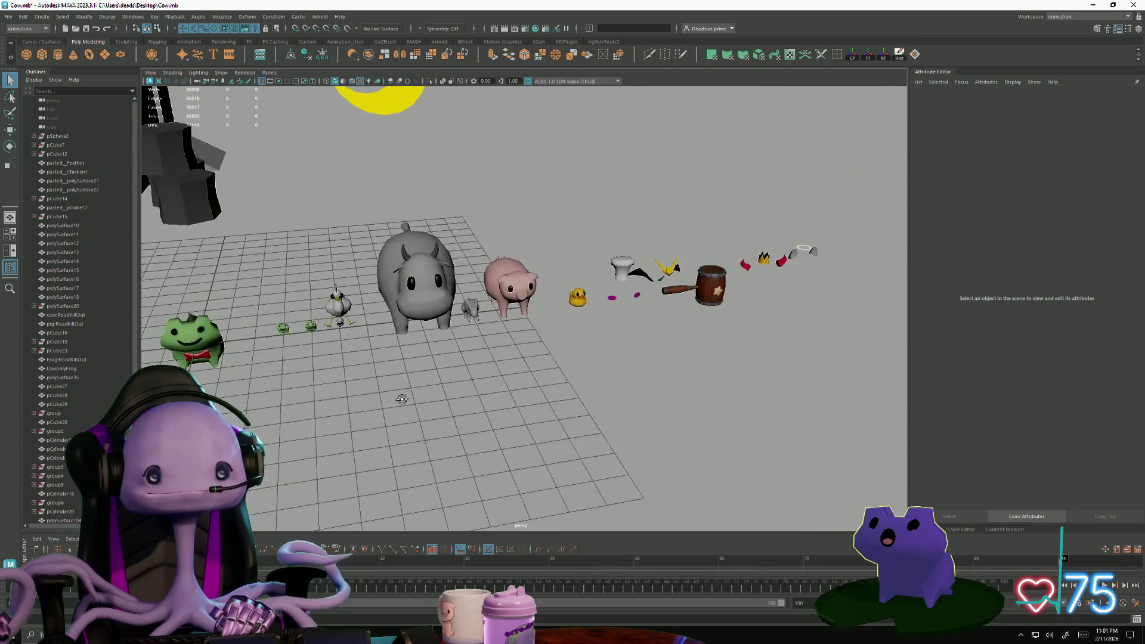
pyautogui.keyDown('alt'); pyautogui.moveTo(402, 399); pyautogui.dragTo(453, 417); pyautogui.keyUp('alt')
pyautogui.keyDown('alt'); pyautogui.moveTo(453, 417); pyautogui.dragTo(521, 443, button='right'); pyautogui.keyUp('alt')
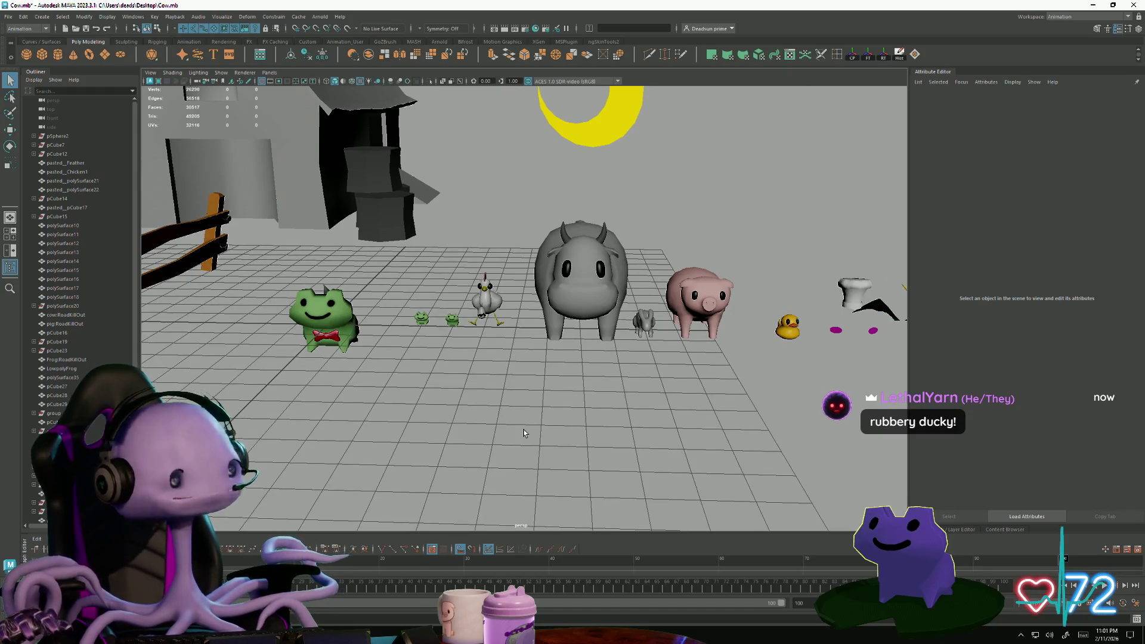
pyautogui.hotkey('alt', 'Tab')
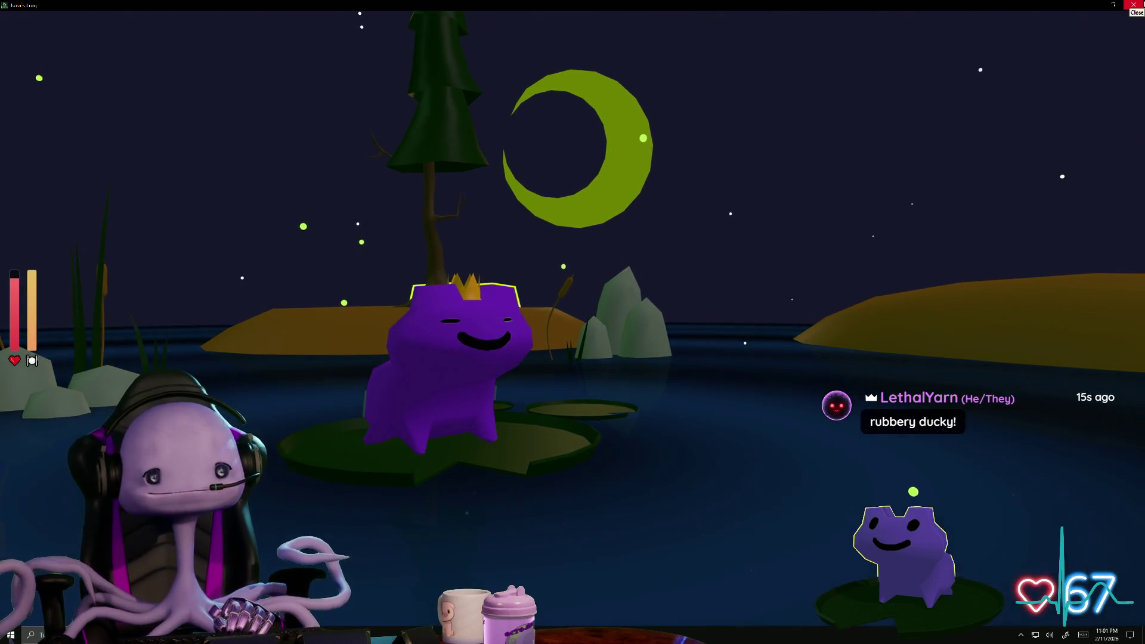
# - Make the frog game window fill the screen and toggle the frog effects controls panel
pyautogui.click(1141, 4)
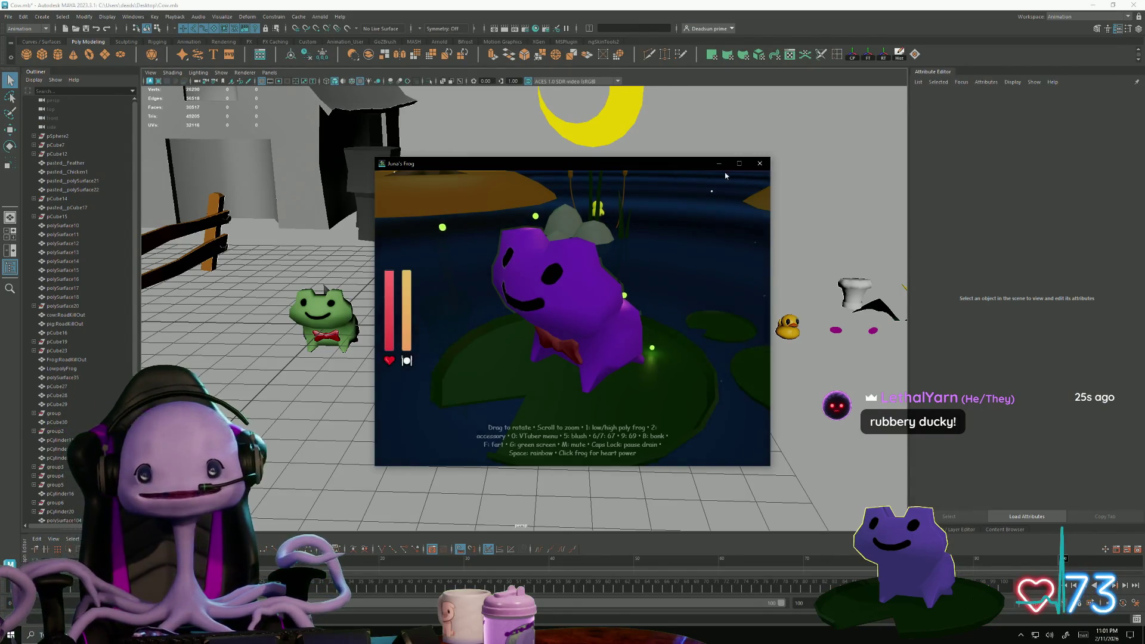
pyautogui.click(738, 164)
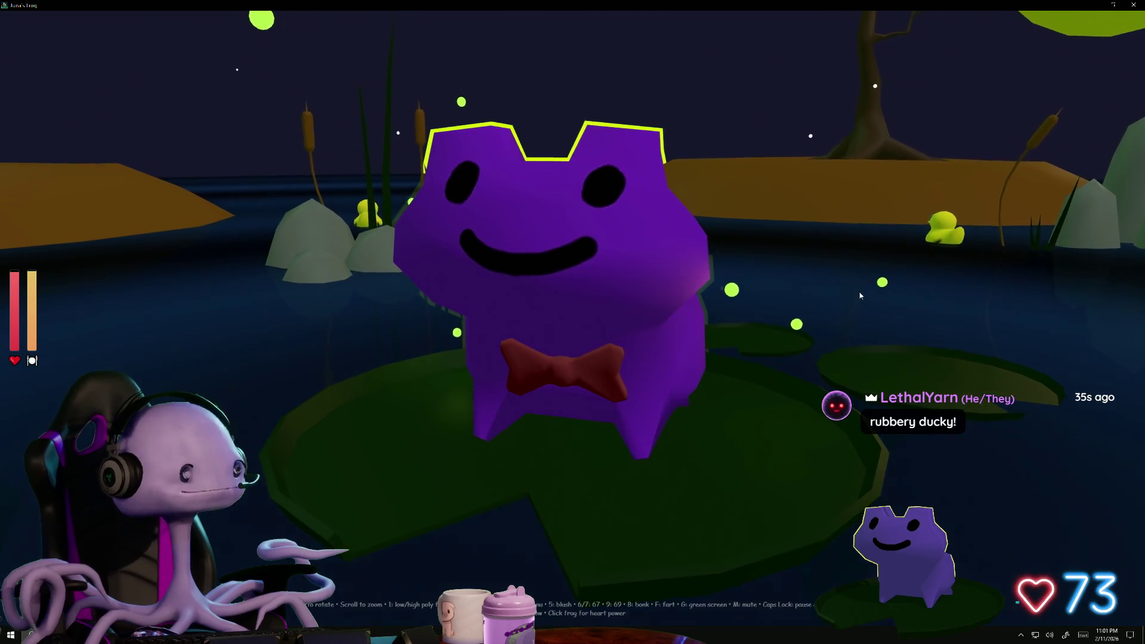
pyautogui.press('Tab')
pyautogui.press('Tab')
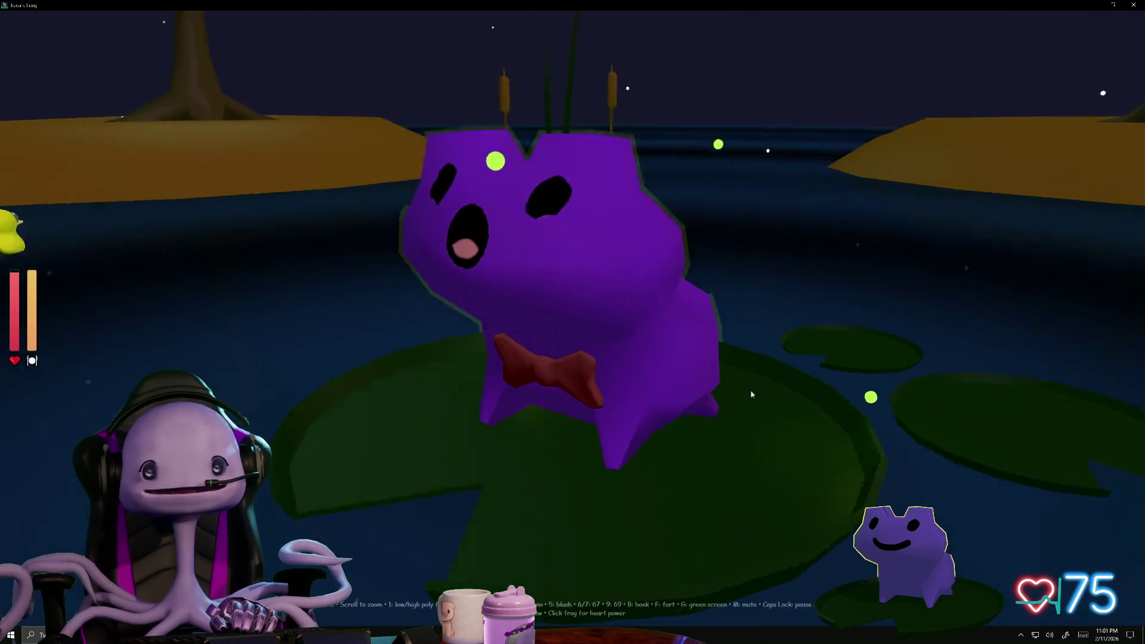
# - Click the purple frog three times to release hearts, then swing the view to its front
pyautogui.click(628, 392)
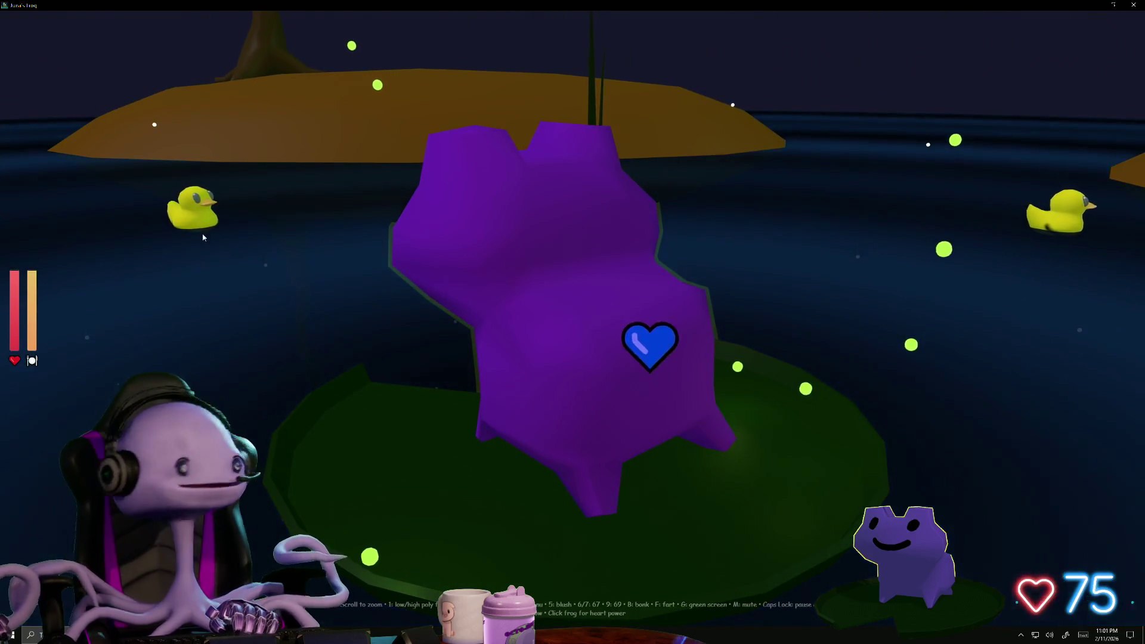
pyautogui.click(480, 407)
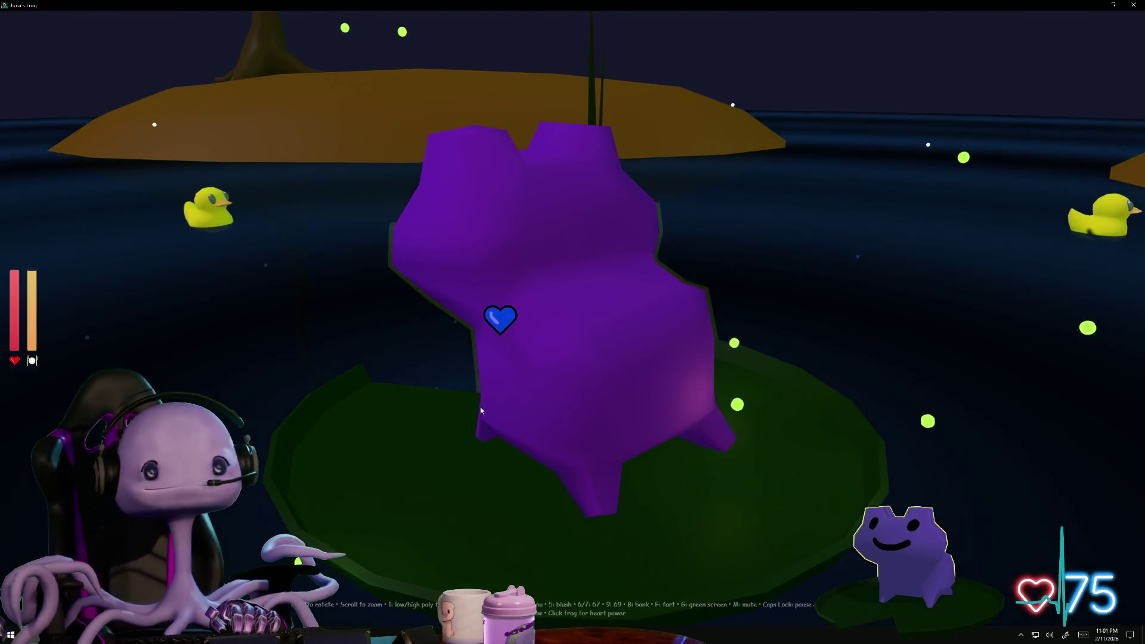
pyautogui.click(575, 332)
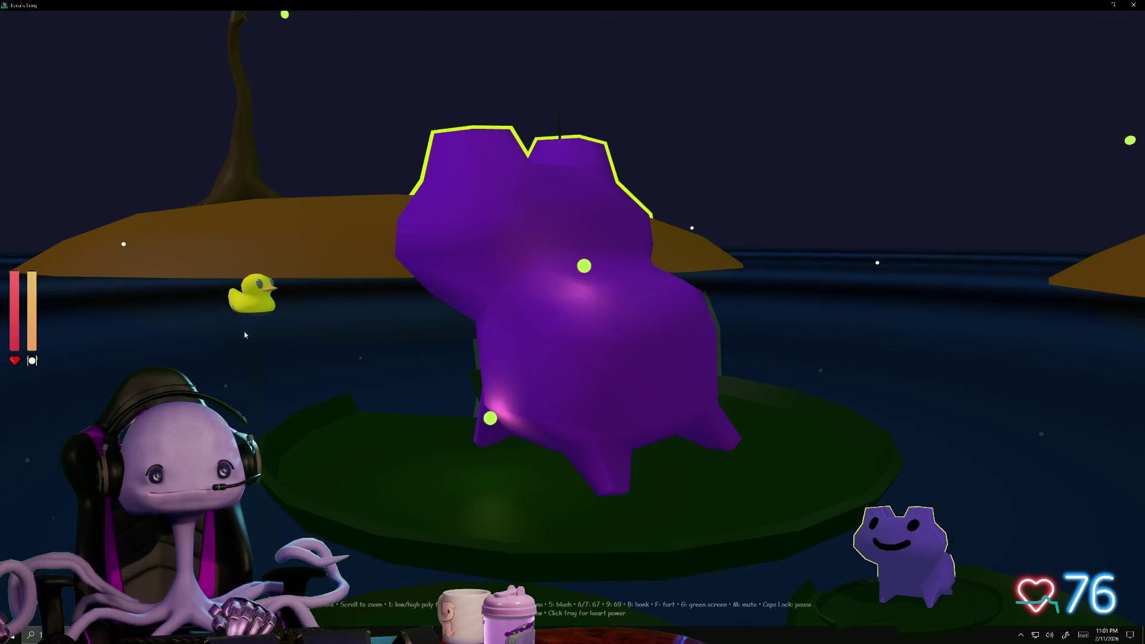
pyautogui.moveTo(596, 462)
pyautogui.mouseDown()
pyautogui.moveTo(449, 462)
pyautogui.moveTo(389, 478)
pyautogui.moveTo(442, 482)
pyautogui.moveTo(412, 496)
pyautogui.moveTo(459, 513)
pyautogui.mouseUp()
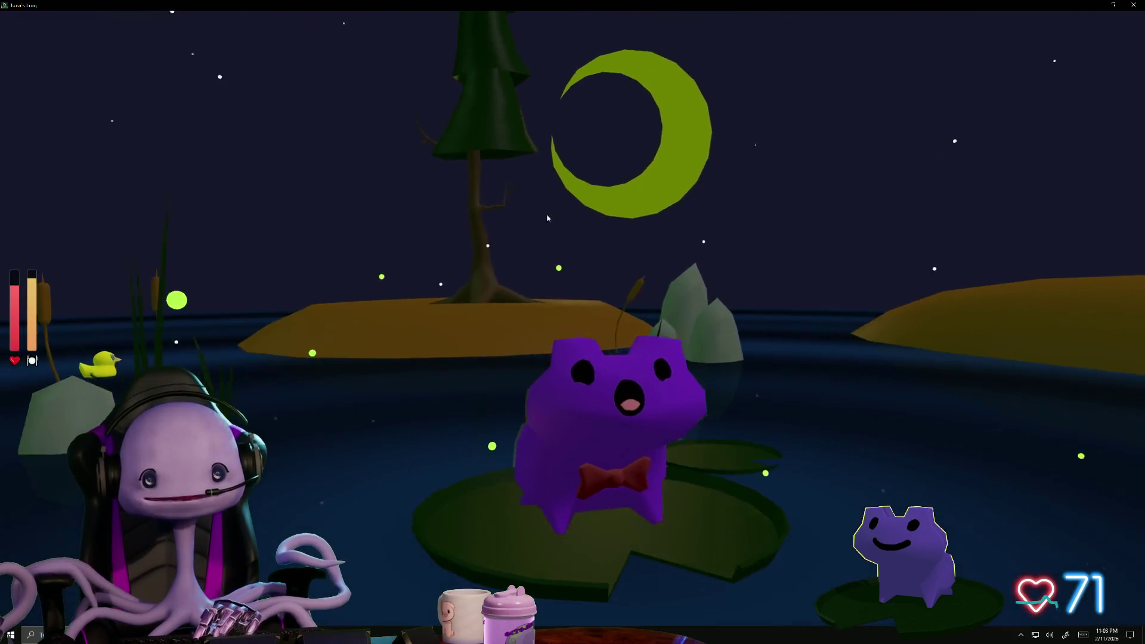
# - Switch from the fullscreen frog game back to the Maya Cow.mb farm scene
pyautogui.hotkey('alt', 'Tab')
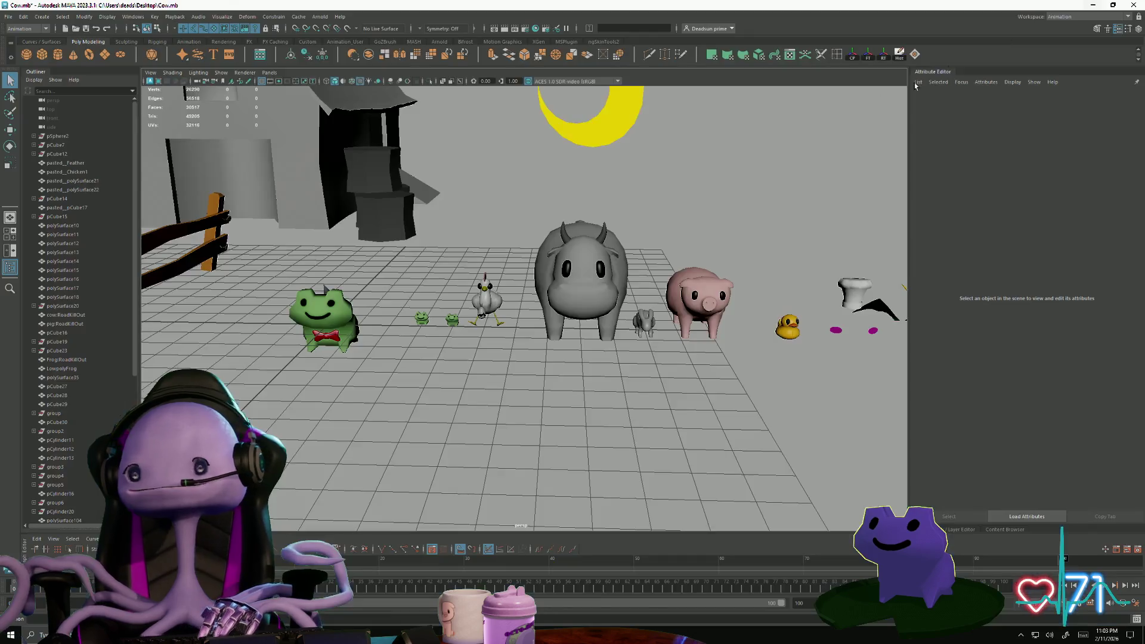
# - Create a small polygon cylinder, pCylinder28, beside the frog's head and frame the view on it
pyautogui.scroll(6, 338, 342)
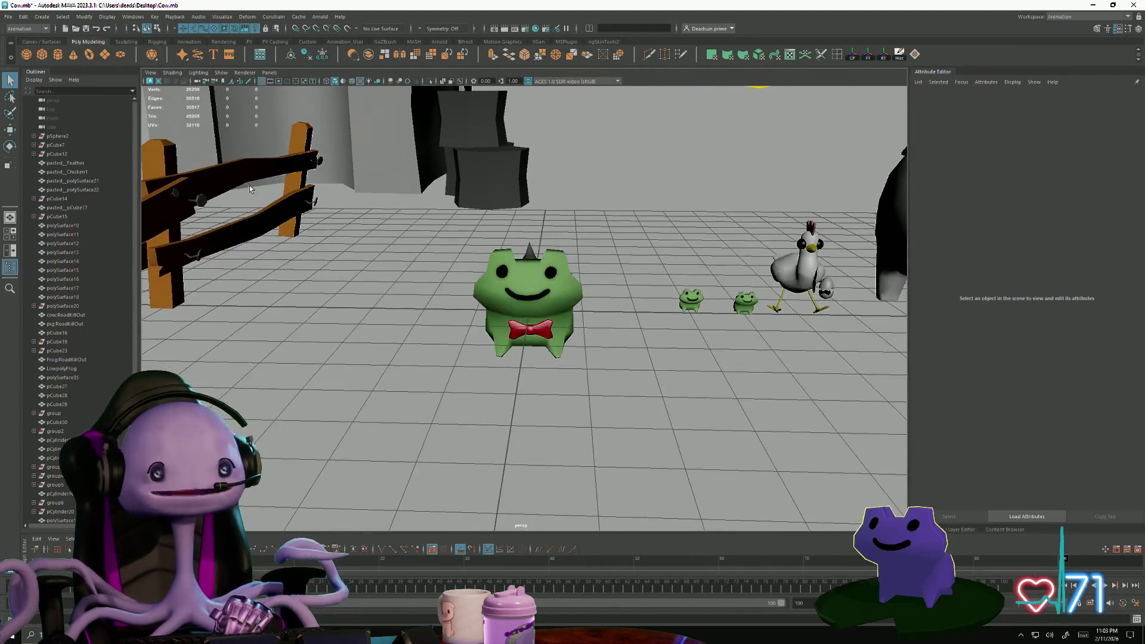
pyautogui.click(57, 58)
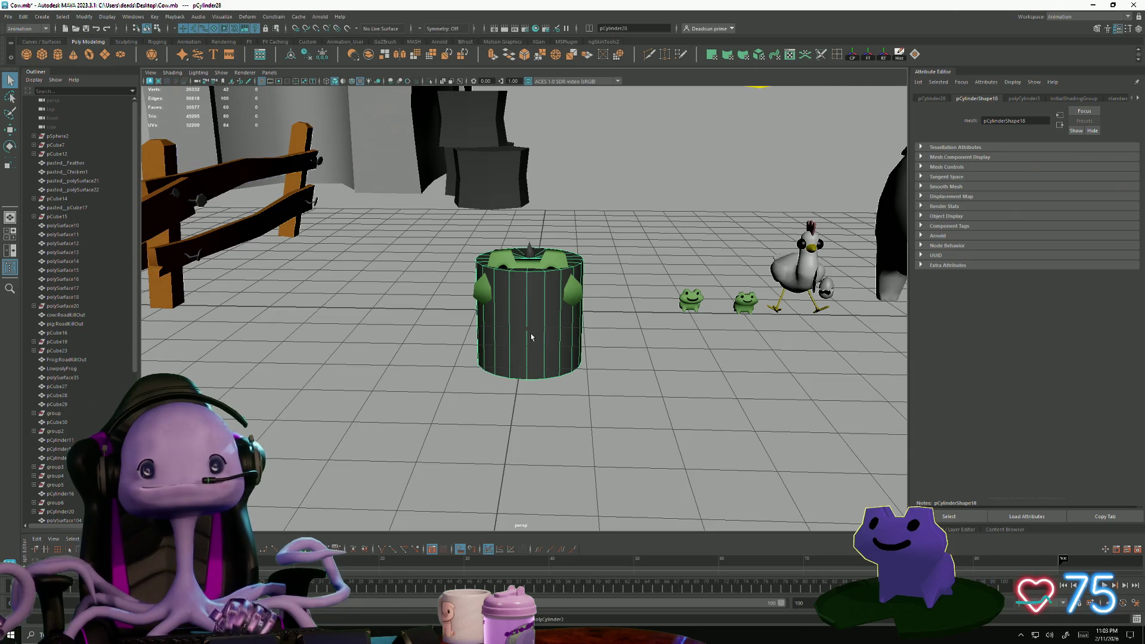
pyautogui.moveTo(523, 314); pyautogui.dragTo(486, 323)
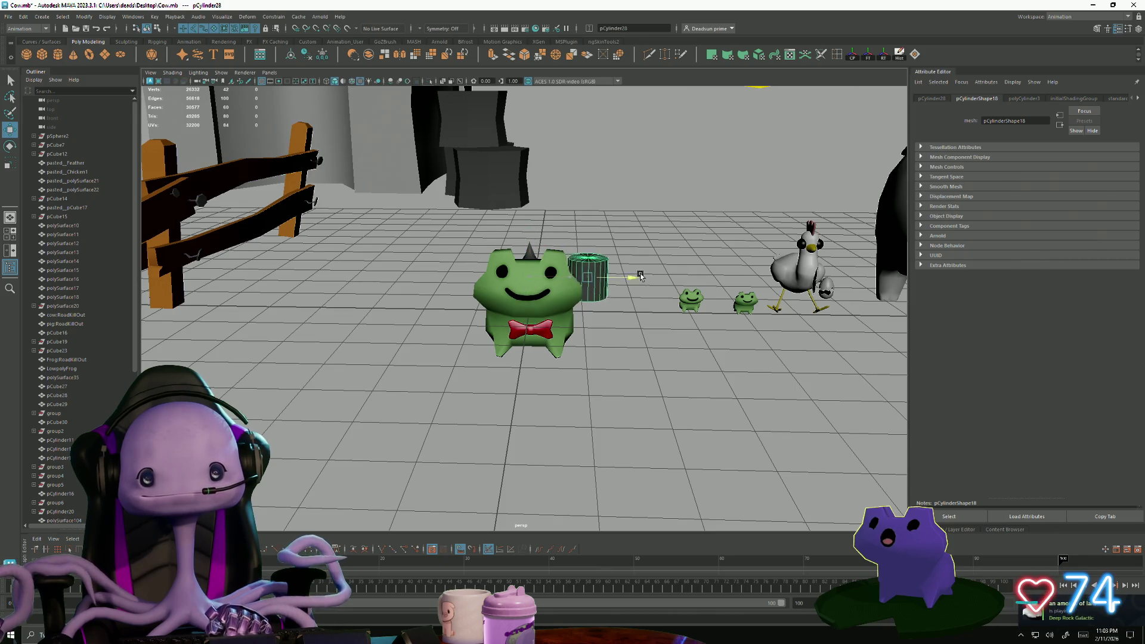
pyautogui.press('e')
pyautogui.press('f')
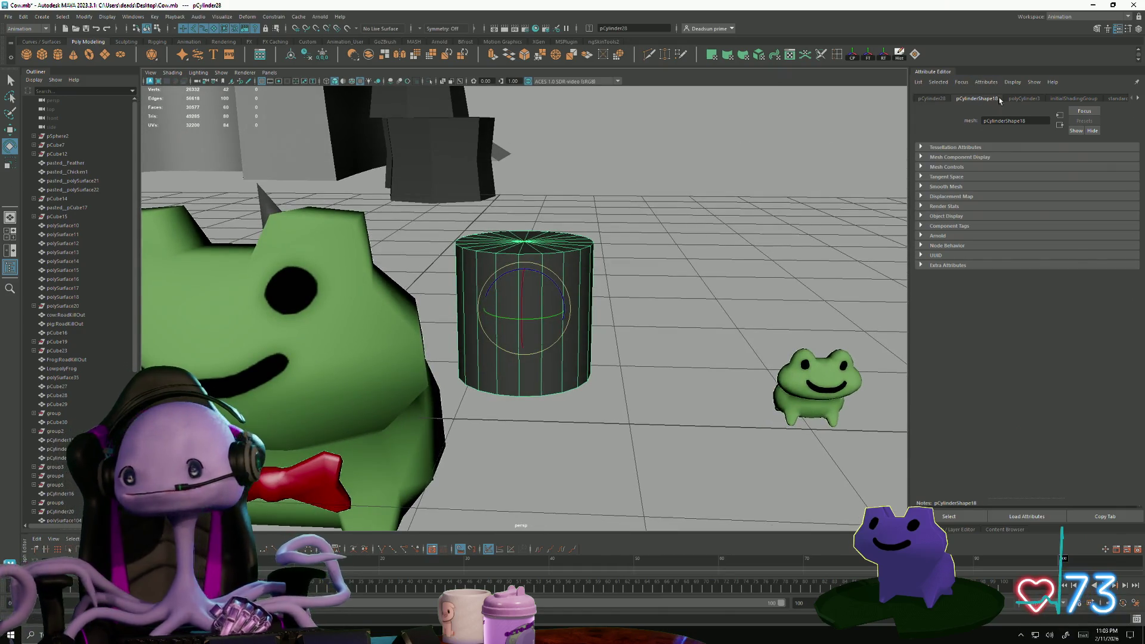
# - Set the cylinder's Subdivisions Axis to 10 and rotate it about 90° onto its side
pyautogui.click(1023, 98)
pyautogui.moveTo(1064, 194); pyautogui.dragTo(1032, 193)
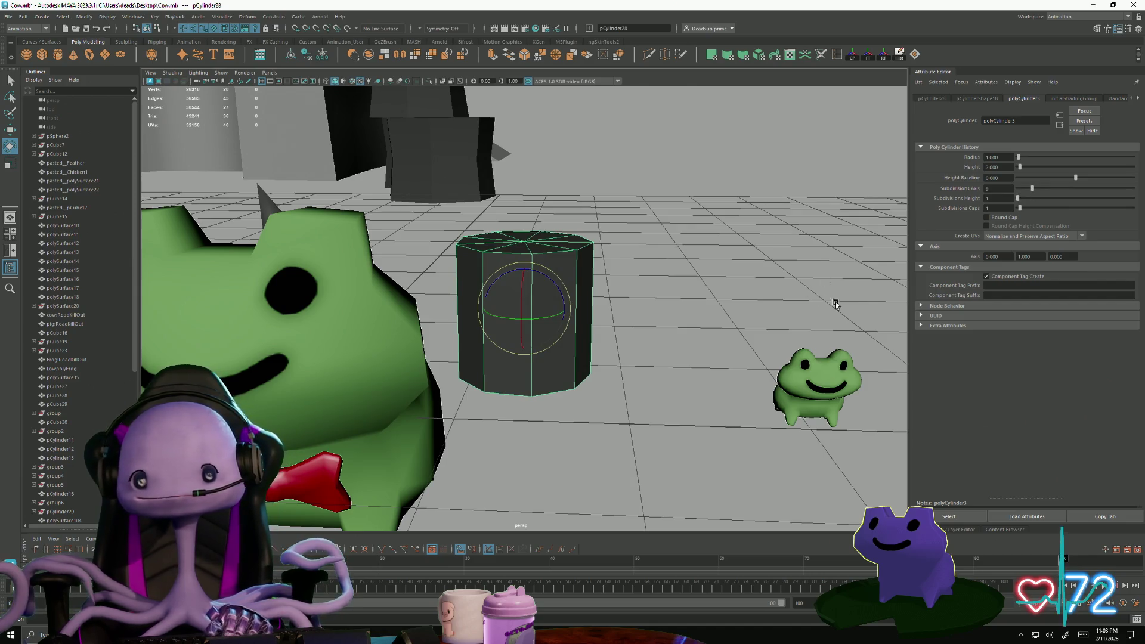
pyautogui.moveTo(1033, 192); pyautogui.dragTo(1036, 192)
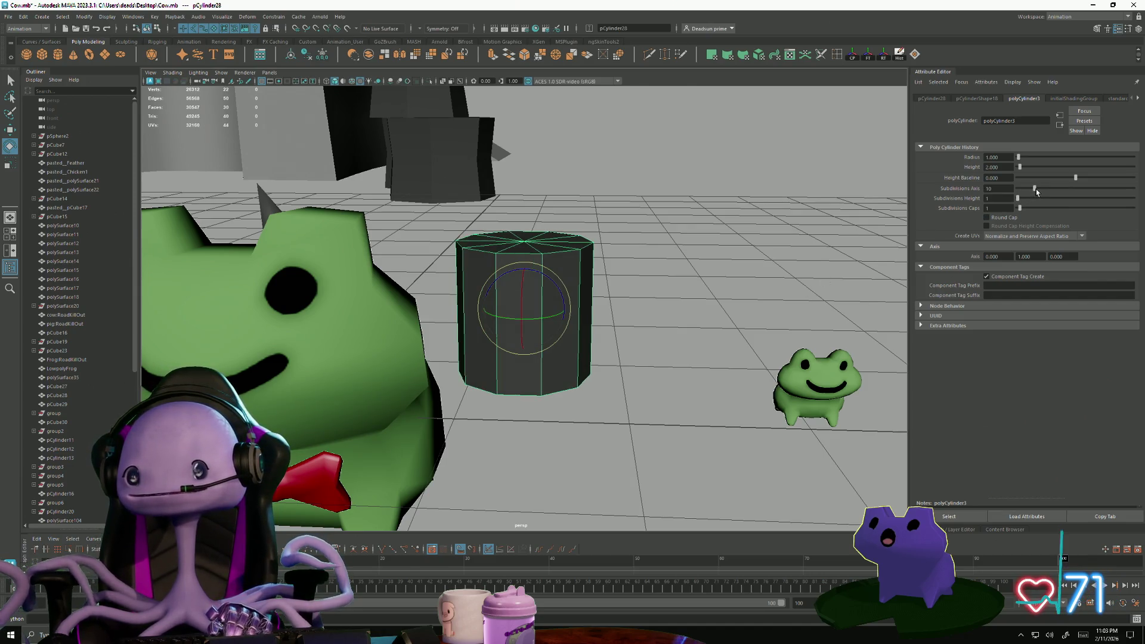
pyautogui.moveTo(587, 370)
pyautogui.keyDown('alt'); pyautogui.mouseDown()
pyautogui.moveTo(590, 422)
pyautogui.moveTo(570, 292)
pyautogui.mouseUp(); pyautogui.keyUp('alt')
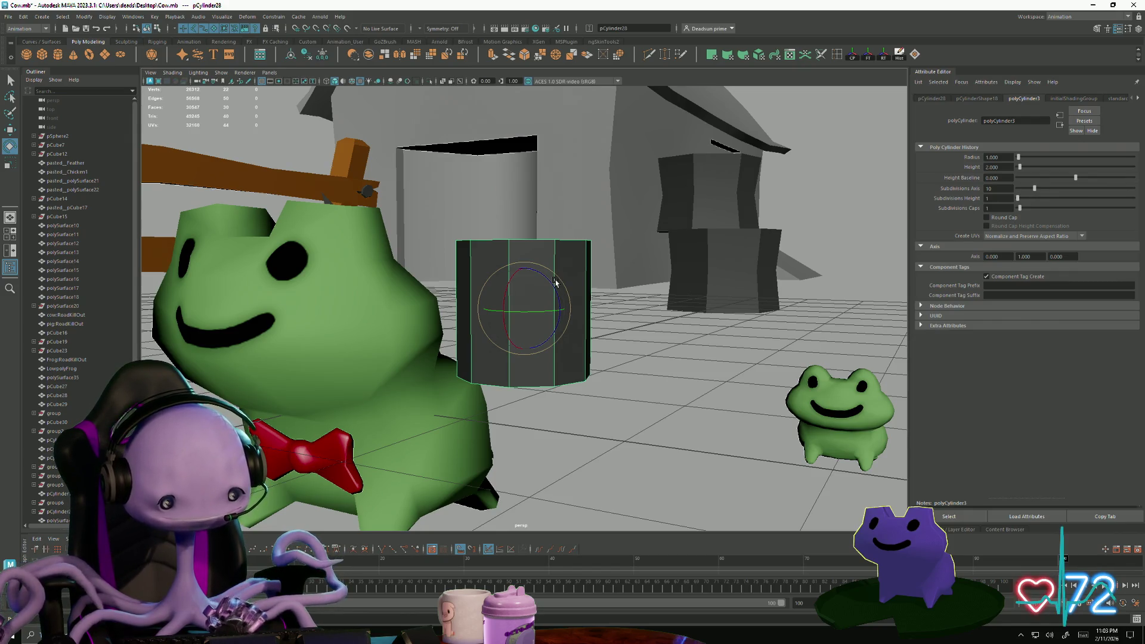
pyautogui.moveTo(548, 278)
pyautogui.mouseDown()
pyautogui.moveTo(564, 332)
pyautogui.moveTo(524, 358)
pyautogui.mouseUp()
# - Flatten the cylinder along its axis, tilt it slightly, and press it against the frog's head
pyautogui.press('r')
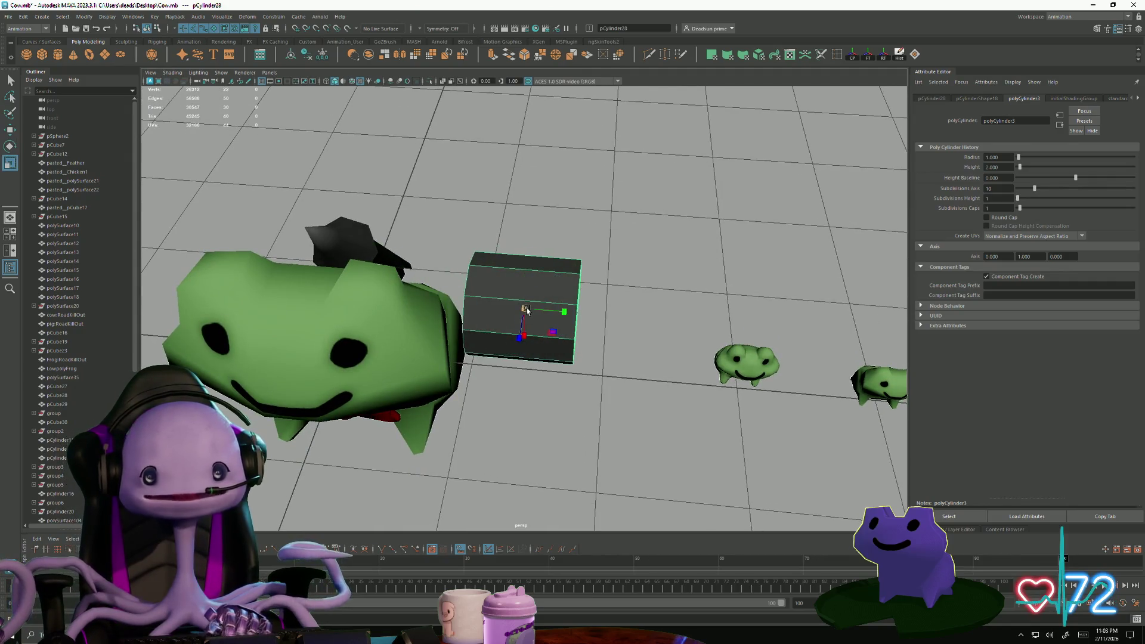
pyautogui.moveTo(562, 311)
pyautogui.mouseDown()
pyautogui.moveTo(549, 310)
pyautogui.moveTo(498, 382)
pyautogui.moveTo(535, 361)
pyautogui.moveTo(540, 314)
pyautogui.moveTo(523, 315)
pyautogui.moveTo(460, 365)
pyautogui.moveTo(540, 348)
pyautogui.mouseUp()
pyautogui.press('e')
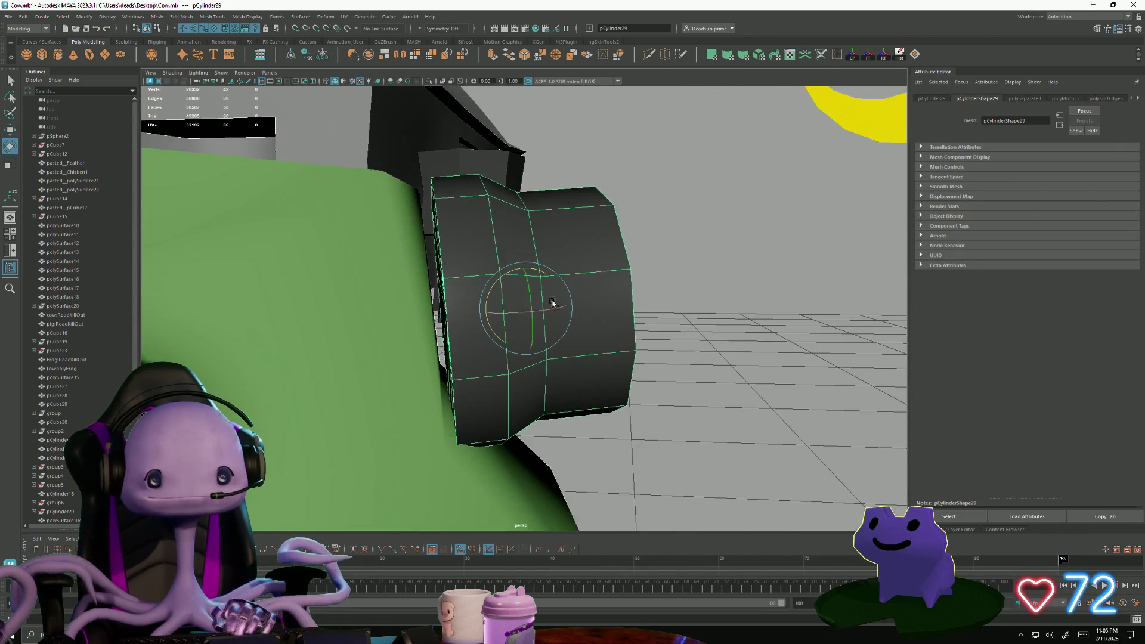
pyautogui.moveTo(556, 288)
pyautogui.mouseDown()
pyautogui.moveTo(529, 258)
pyautogui.moveTo(552, 268)
pyautogui.moveTo(540, 295)
pyautogui.moveTo(404, 317)
pyautogui.moveTo(666, 345)
pyautogui.moveTo(533, 360)
pyautogui.moveTo(455, 353)
pyautogui.moveTo(473, 352)
pyautogui.moveTo(501, 306)
pyautogui.moveTo(616, 331)
pyautogui.mouseUp()
pyautogui.press('e')
pyautogui.click(501, 306)
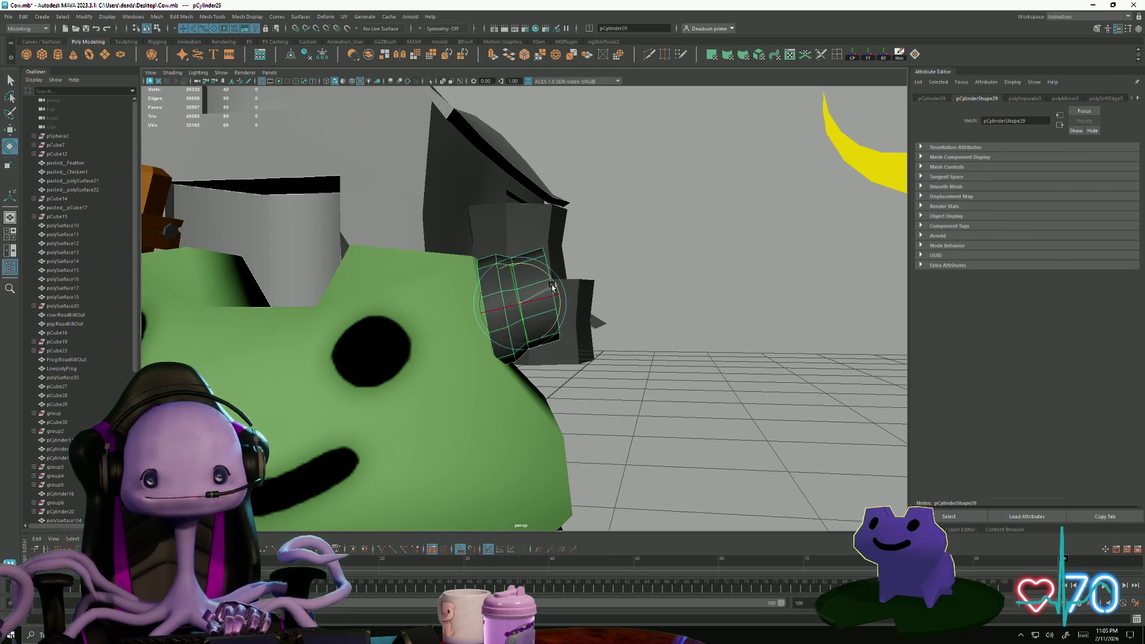
# - Raise the ear-cup up the side of the head and adjust the vertices of its cap
pyautogui.moveTo(525, 269); pyautogui.dragTo(518, 258)
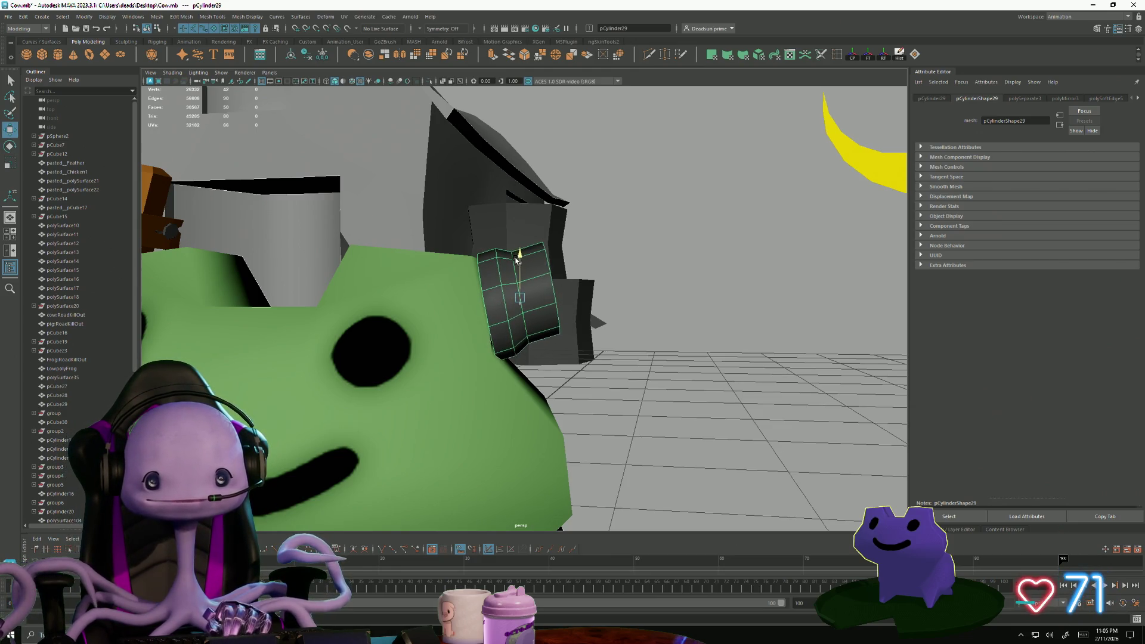
pyautogui.moveTo(559, 298)
pyautogui.keyDown('alt'); pyautogui.mouseDown()
pyautogui.moveTo(299, 362)
pyautogui.moveTo(389, 356)
pyautogui.mouseUp(); pyautogui.keyUp('alt')
pyautogui.press('[')
pyautogui.click(561, 308)
pyautogui.keyDown('alt'); pyautogui.moveTo(561, 308); pyautogui.dragTo(555, 328); pyautogui.keyUp('alt')
pyautogui.press('[')
pyautogui.press('[')
pyautogui.press('[')
pyautogui.moveTo(545, 260); pyautogui.dragTo(548, 239, button='right')
pyautogui.moveTo(616, 367); pyautogui.dragTo(615, 368)
pyautogui.moveTo(616, 368)
pyautogui.keyDown('alt'); pyautogui.mouseDown()
pyautogui.moveTo(541, 357)
pyautogui.moveTo(511, 281)
pyautogui.moveTo(522, 246)
pyautogui.moveTo(634, 265)
pyautogui.mouseUp(); pyautogui.keyUp('alt')
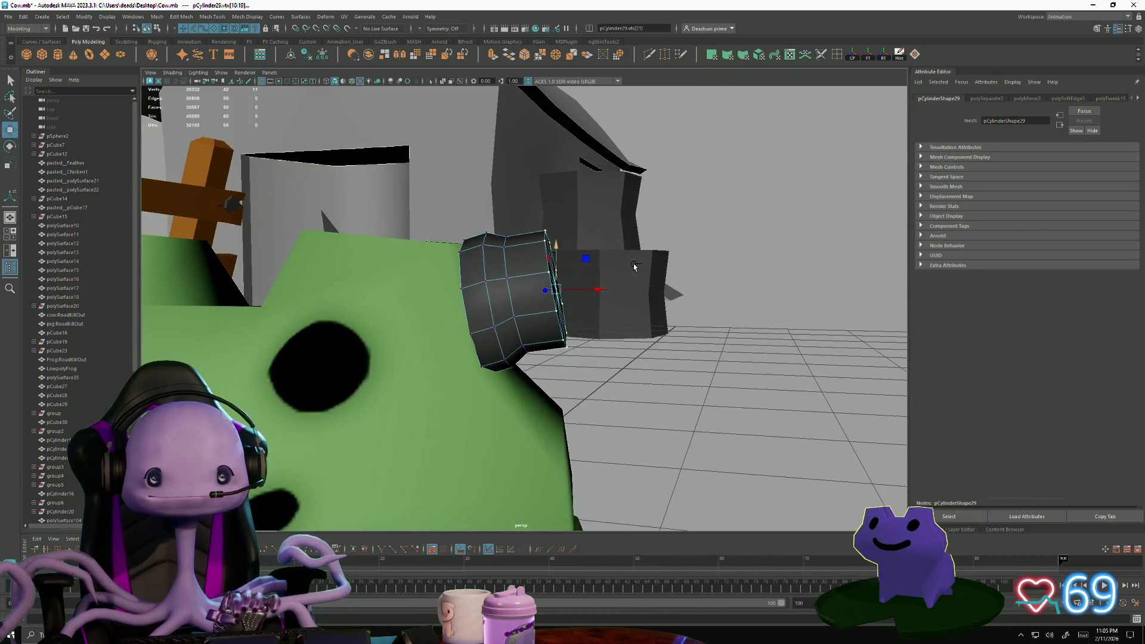
pyautogui.press('F8')
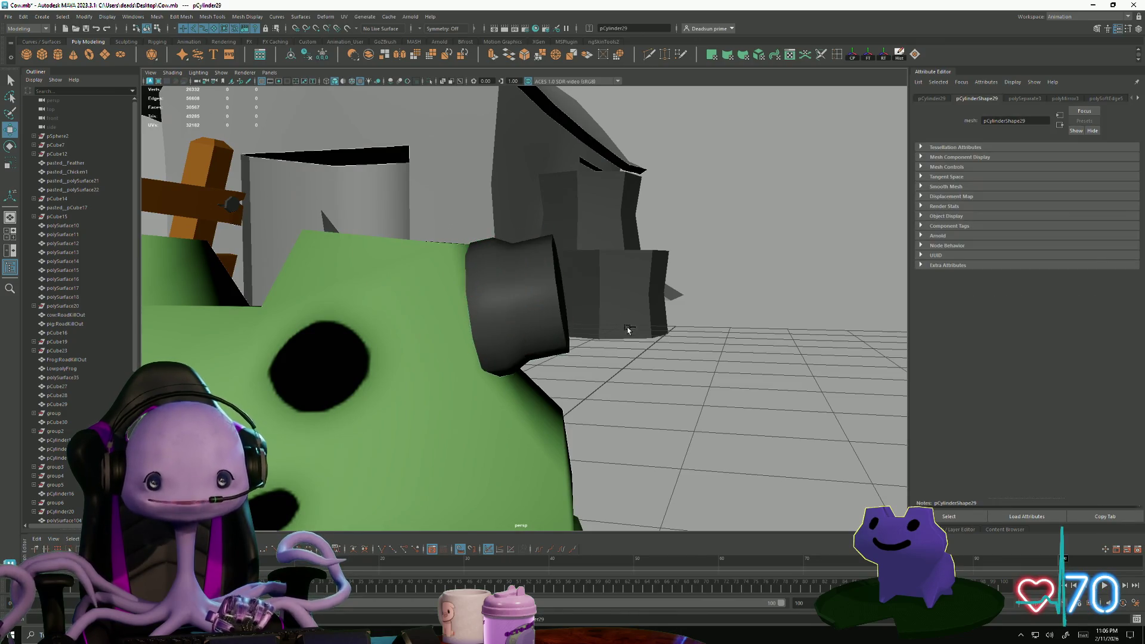
# - Duplicate the ear-cup cylinder and move the copy away from the original
pyautogui.hotkey('ctrl', 'd')
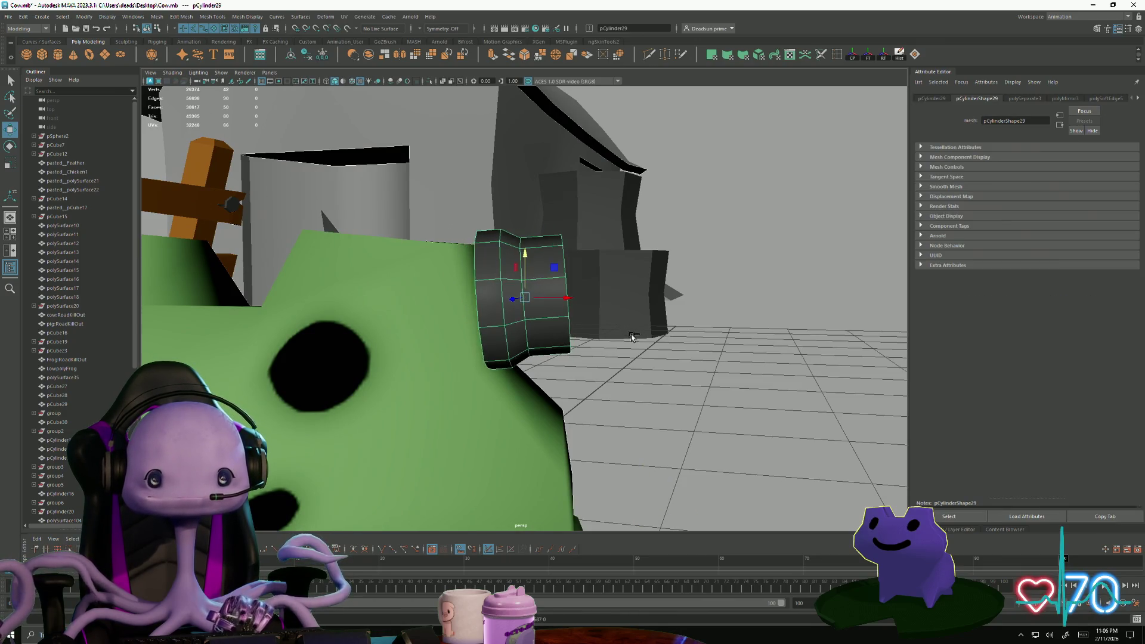
pyautogui.moveTo(632, 337); pyautogui.dragTo(639, 344, button='middle')
pyautogui.moveTo(683, 399)
pyautogui.keyDown('alt'); pyautogui.mouseDown()
pyautogui.moveTo(559, 389)
pyautogui.moveTo(524, 359)
pyautogui.moveTo(621, 375)
pyautogui.moveTo(179, 382)
pyautogui.mouseUp(); pyautogui.keyUp('alt')
pyautogui.scroll(-8, 59, 391)
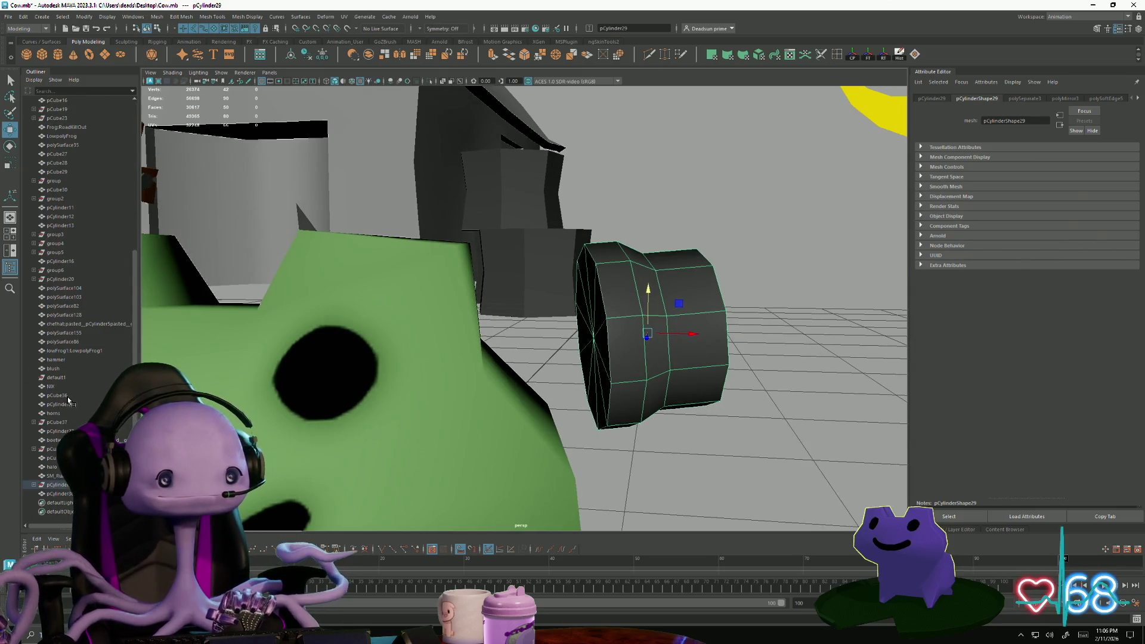
pyautogui.click(33, 484)
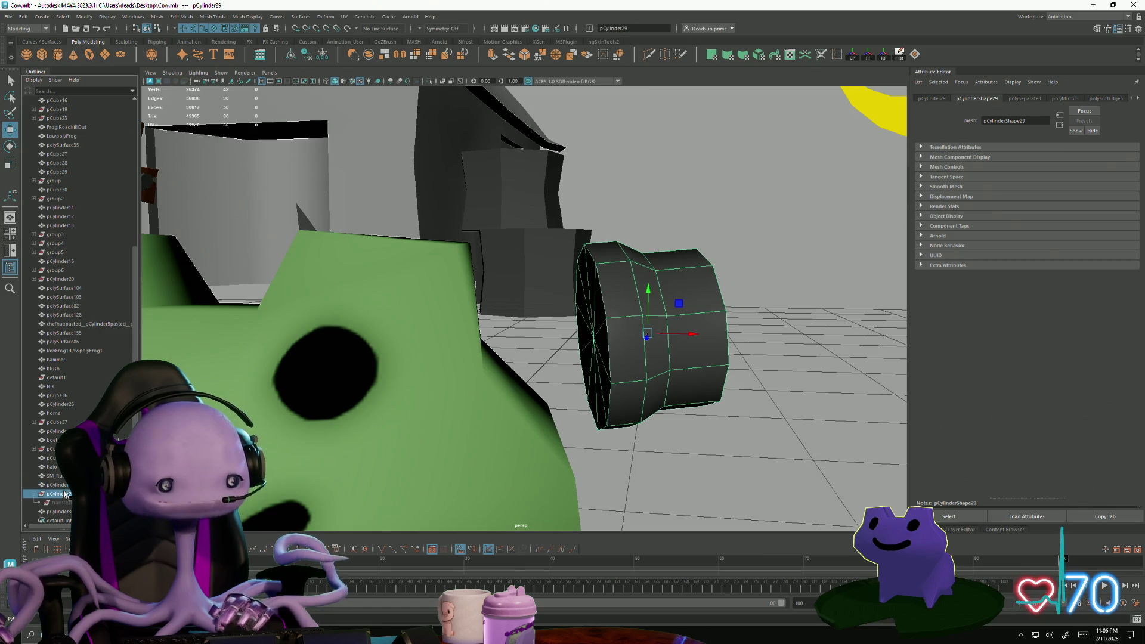
pyautogui.click(678, 473)
pyautogui.click(576, 366)
pyautogui.moveTo(577, 366)
pyautogui.keyDown('alt'); pyautogui.mouseDown()
pyautogui.moveTo(415, 368)
pyautogui.moveTo(504, 370)
pyautogui.mouseUp(); pyautogui.keyUp('alt')
# - Shrink the ear-cup, slide it against the frog's head, and create a flat box, pCube40, above the head
pyautogui.press('e')
pyautogui.moveTo(602, 324); pyautogui.dragTo(551, 344)
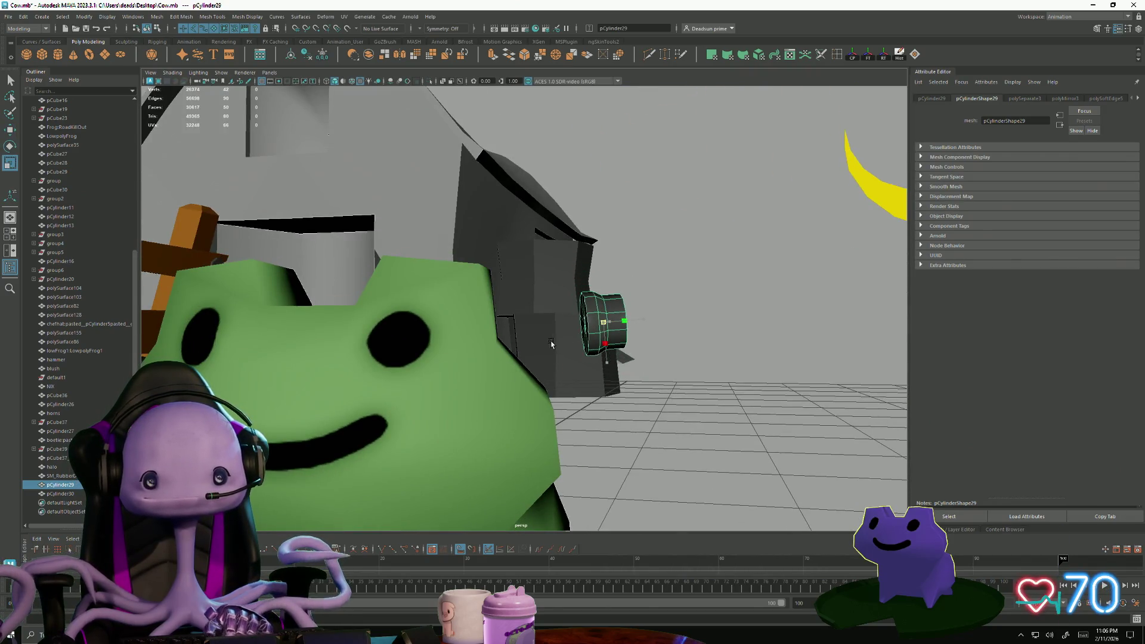
pyautogui.moveTo(646, 322); pyautogui.dragTo(560, 322)
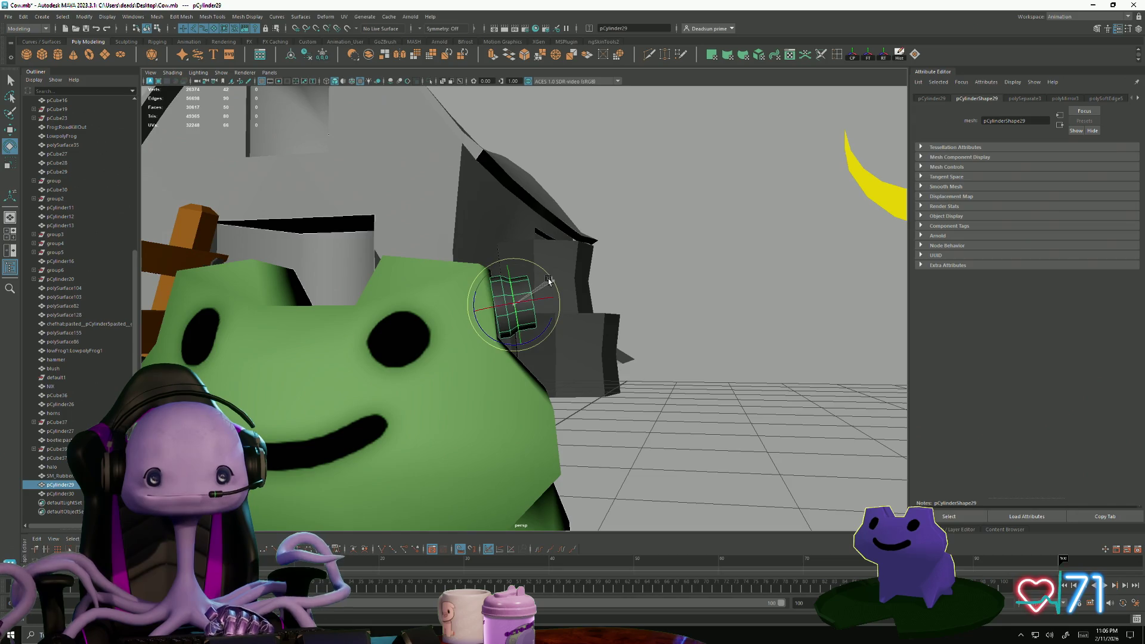
pyautogui.press('w')
pyautogui.moveTo(535, 331)
pyautogui.keyDown('alt'); pyautogui.mouseDown()
pyautogui.moveTo(422, 378)
pyautogui.moveTo(441, 374)
pyautogui.moveTo(513, 282)
pyautogui.moveTo(542, 280)
pyautogui.moveTo(571, 313)
pyautogui.mouseUp(); pyautogui.keyUp('alt')
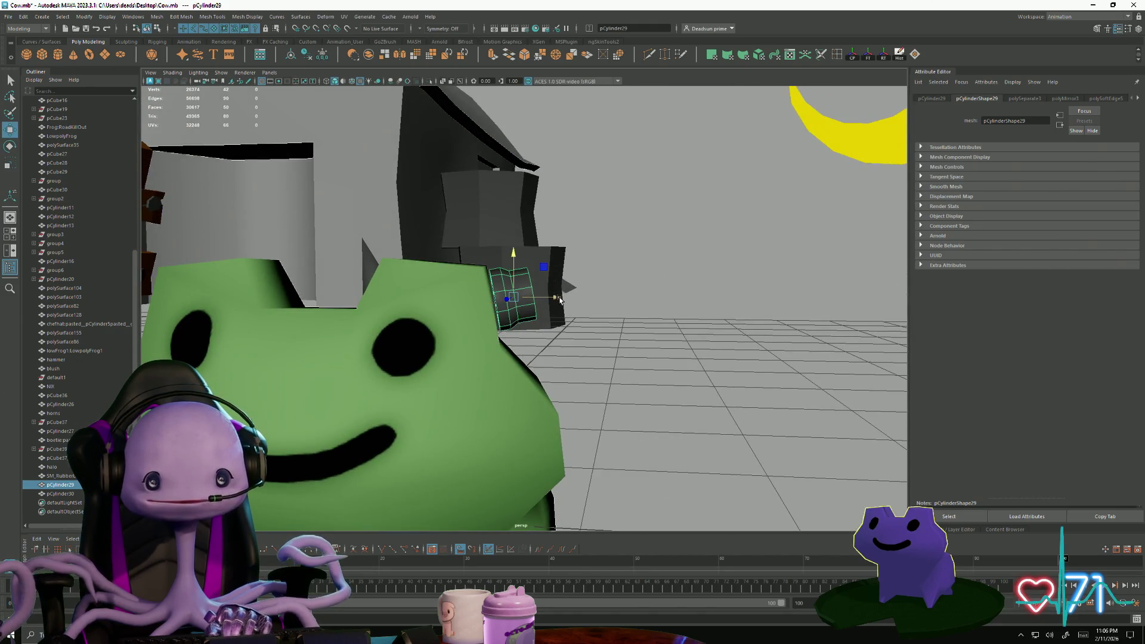
pyautogui.scroll(-5, 568, 316)
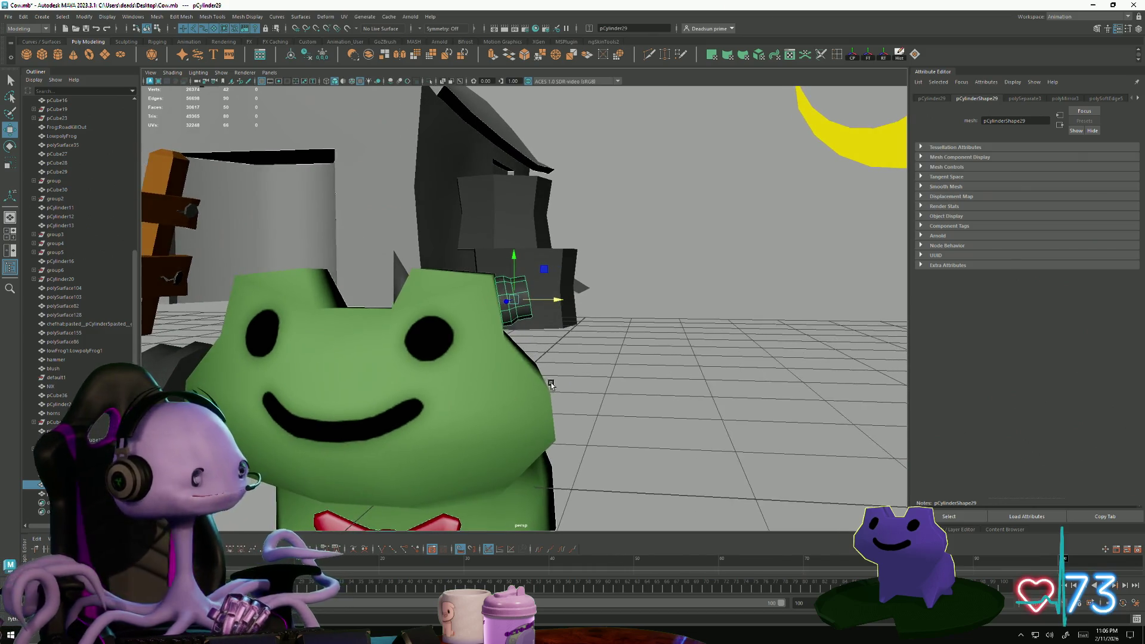
pyautogui.scroll(6, 576, 370)
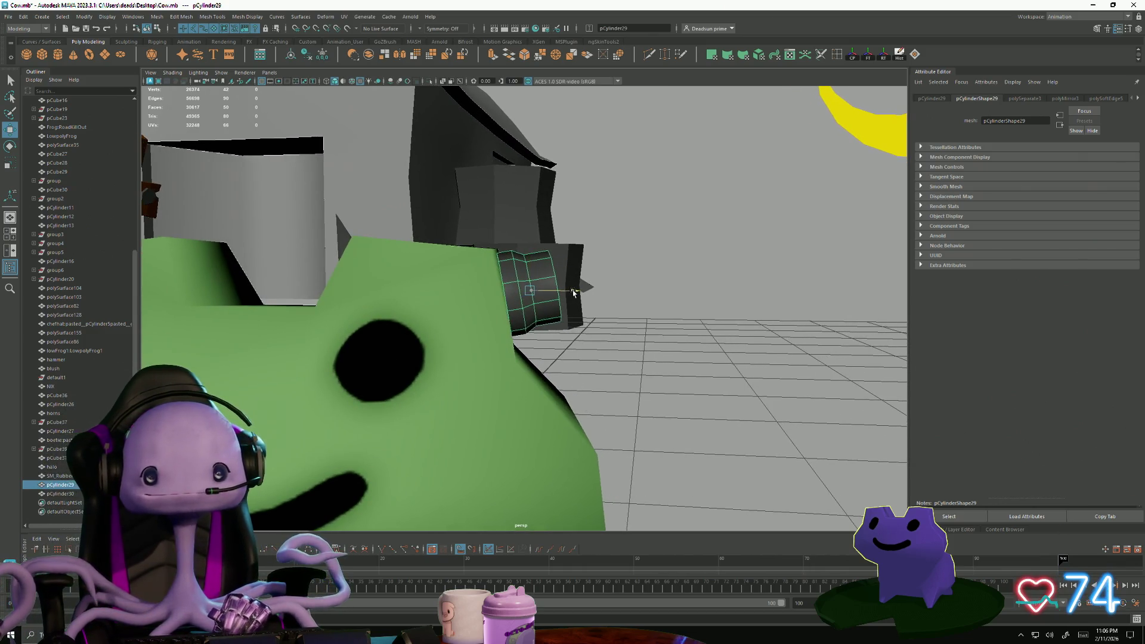
pyautogui.moveTo(573, 292)
pyautogui.keyDown('alt'); pyautogui.mouseDown()
pyautogui.moveTo(561, 287)
pyautogui.moveTo(546, 338)
pyautogui.mouseUp(); pyautogui.keyUp('alt')
pyautogui.click(606, 327)
pyautogui.click(537, 285)
pyautogui.keyDown('alt'); pyautogui.moveTo(608, 378); pyautogui.dragTo(628, 386); pyautogui.keyUp('alt')
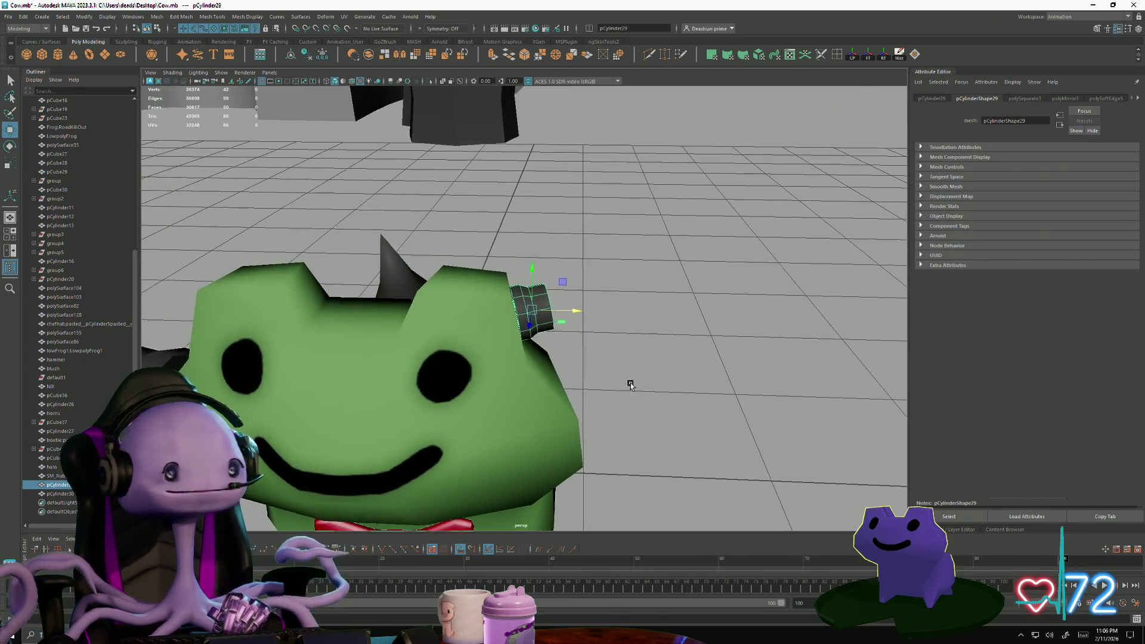
pyautogui.moveTo(381, 298)
pyautogui.keyDown('alt'); pyautogui.mouseDown()
pyautogui.moveTo(467, 350)
pyautogui.moveTo(454, 106)
pyautogui.moveTo(437, 156)
pyautogui.mouseUp(); pyautogui.keyUp('alt')
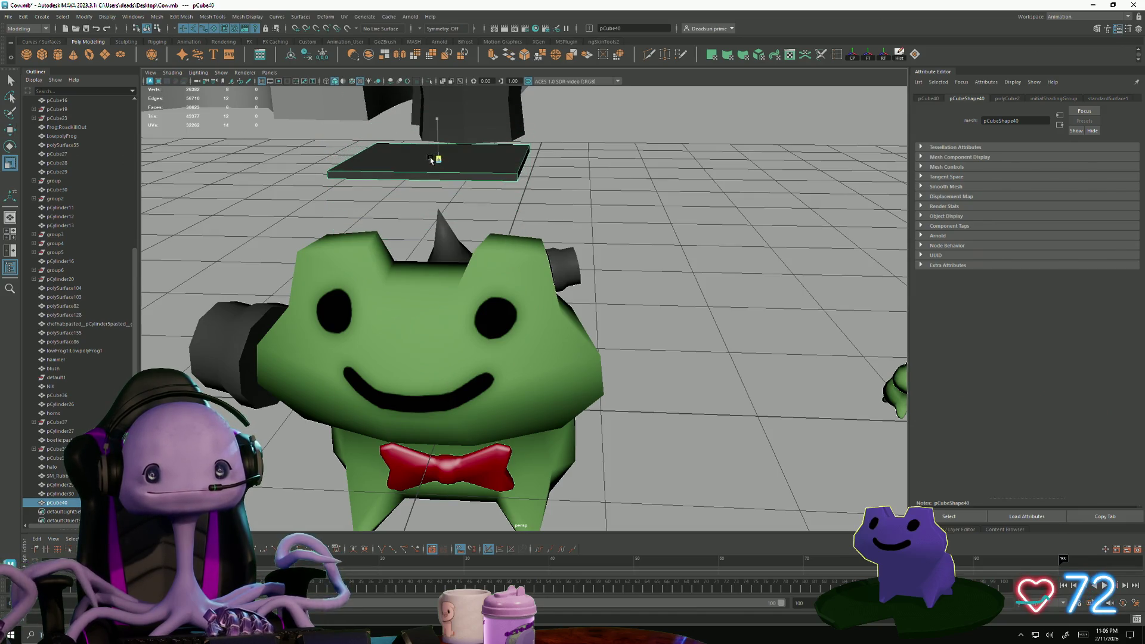
# - Scale the new box flat and narrow into a thin plank across the frog's head
pyautogui.keyDown('alt'); pyautogui.moveTo(430, 159); pyautogui.dragTo(441, 185); pyautogui.keyUp('alt')
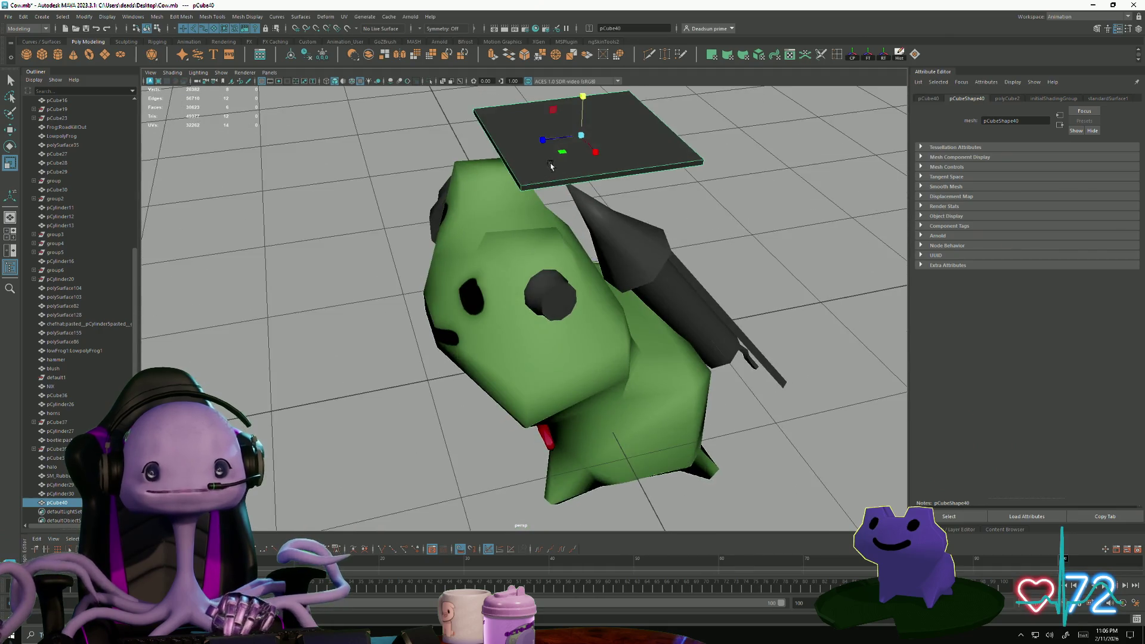
pyautogui.scroll(3, 446, 256)
pyautogui.moveTo(447, 239)
pyautogui.mouseDown()
pyautogui.moveTo(467, 236)
pyautogui.moveTo(340, 265)
pyautogui.moveTo(430, 254)
pyautogui.moveTo(424, 281)
pyautogui.mouseUp()
pyautogui.press('w')
pyautogui.scroll(-3, 393, 366)
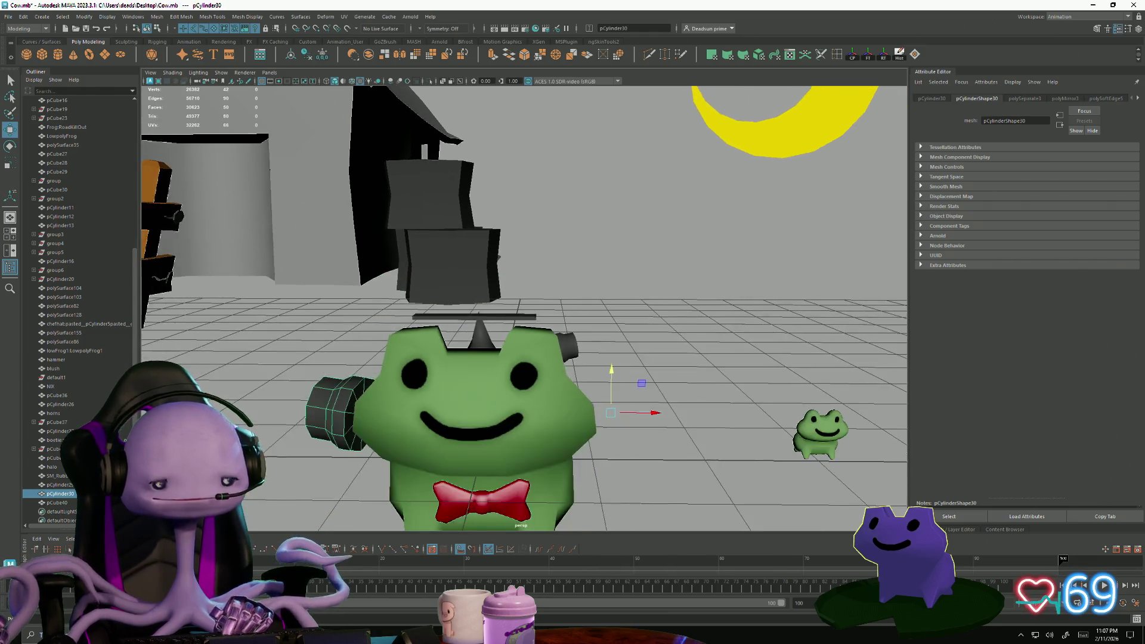
# - Select the plank's two end faces and extrude them 0.170 outward
pyautogui.click(393, 366)
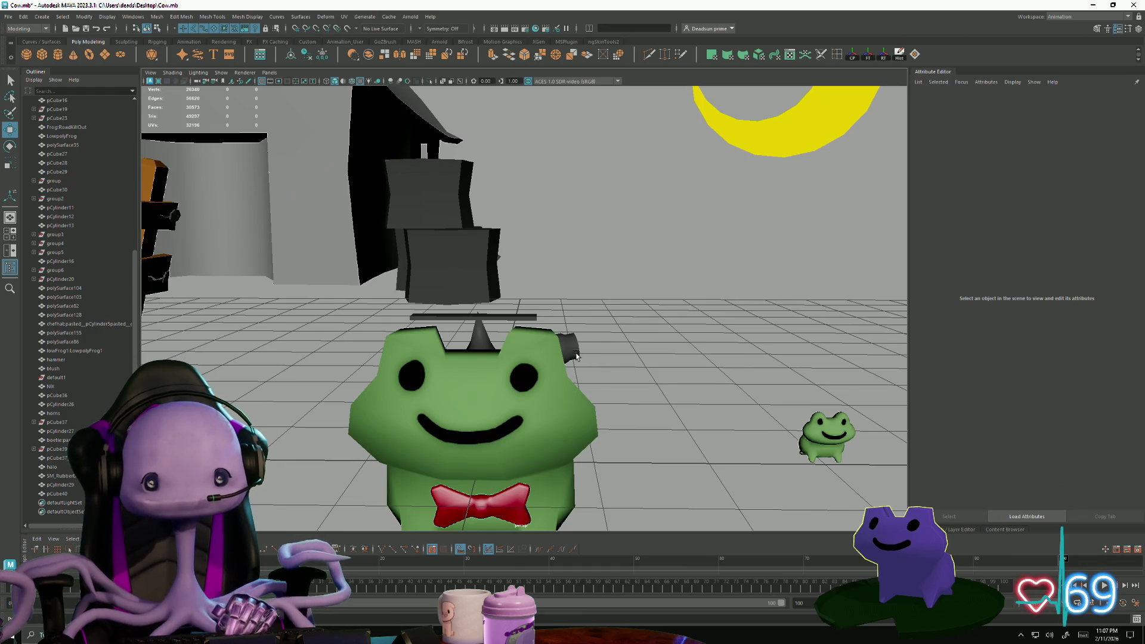
pyautogui.click(525, 317)
pyautogui.scroll(4, 537, 334)
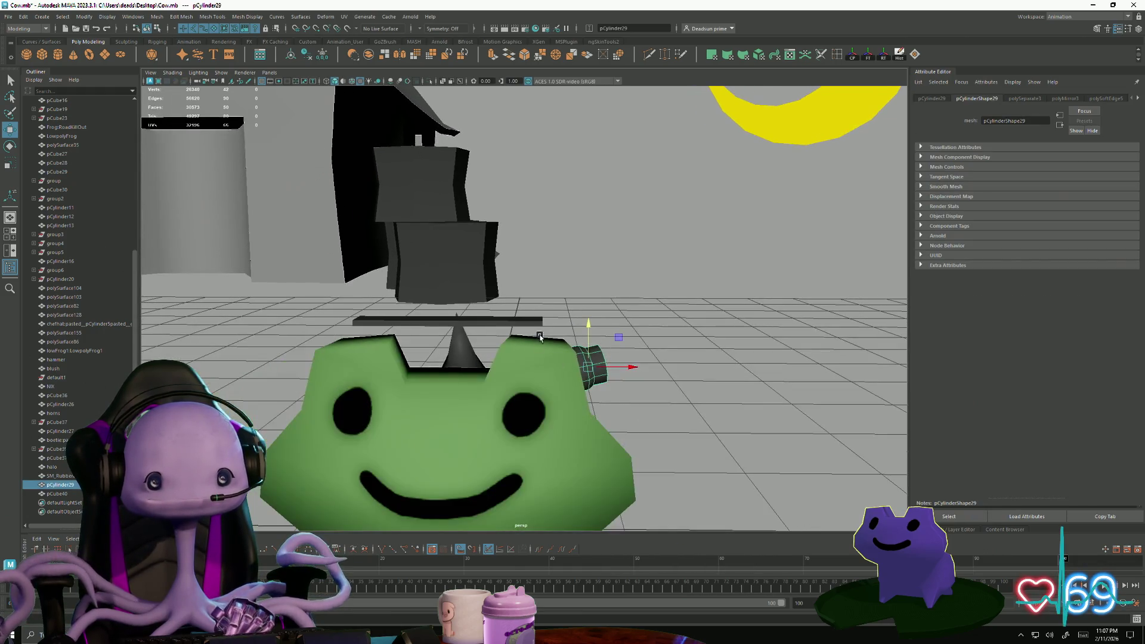
pyautogui.moveTo(524, 324)
pyautogui.keyDown('alt'); pyautogui.mouseDown()
pyautogui.moveTo(395, 286)
pyautogui.moveTo(334, 339)
pyautogui.mouseUp(); pyautogui.keyUp('alt')
pyautogui.moveTo(333, 352); pyautogui.dragTo(356, 356, button='right')
pyautogui.click(363, 360)
pyautogui.moveTo(363, 360)
pyautogui.keyDown('alt'); pyautogui.mouseDown()
pyautogui.moveTo(397, 419)
pyautogui.moveTo(416, 292)
pyautogui.mouseUp(); pyautogui.keyUp('alt')
pyautogui.scroll(2, 396, 419)
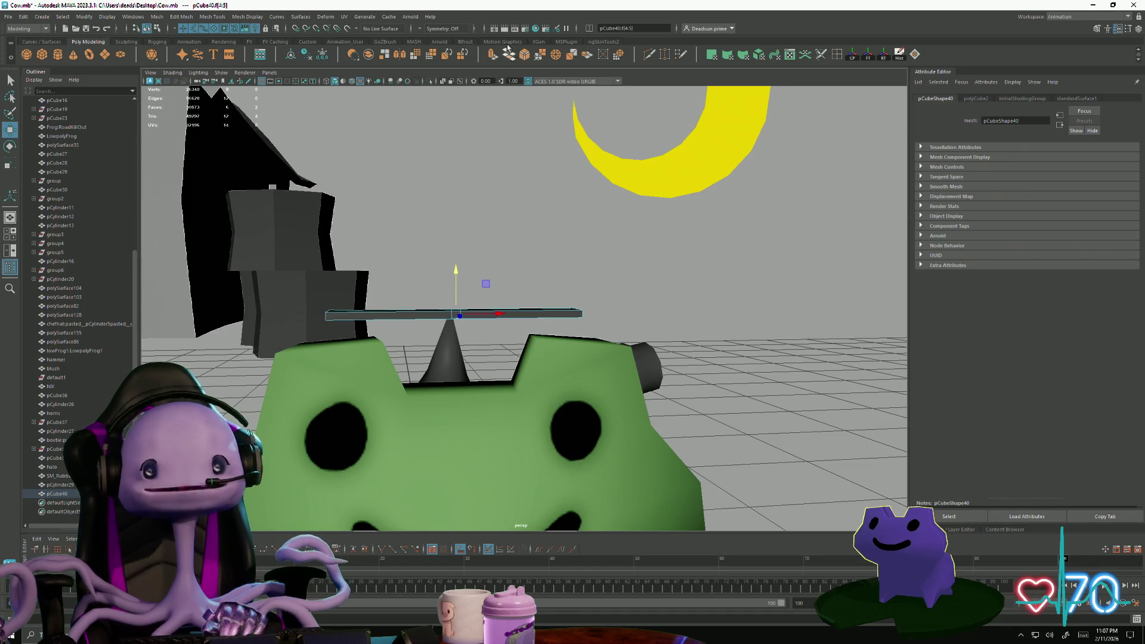
pyautogui.hotkey('ctrl', 'e')
pyautogui.moveTo(629, 249)
pyautogui.keyDown('alt'); pyautogui.mouseDown()
pyautogui.moveTo(602, 301)
pyautogui.moveTo(555, 344)
pyautogui.moveTo(586, 350)
pyautogui.mouseUp(); pyautogui.keyUp('alt')
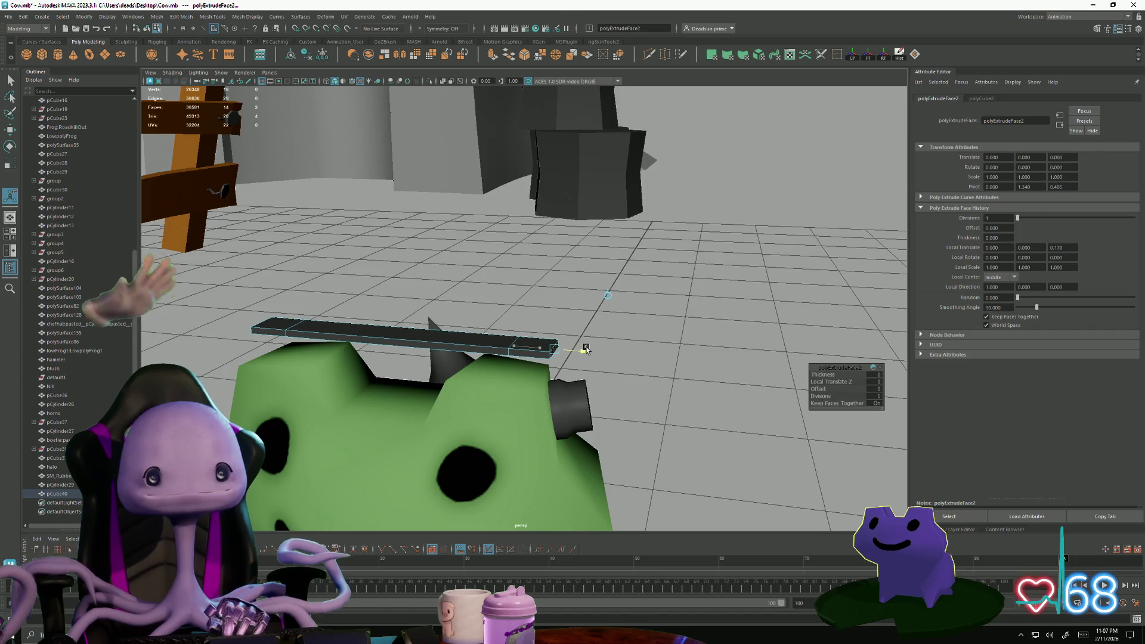
# - Lengthen the plank so it reaches past the sides of the frog's head
pyautogui.moveTo(497, 358)
pyautogui.keyDown('alt'); pyautogui.mouseDown(button='right')
pyautogui.moveTo(638, 394)
pyautogui.moveTo(621, 388)
pyautogui.mouseUp(button='right'); pyautogui.keyUp('alt')
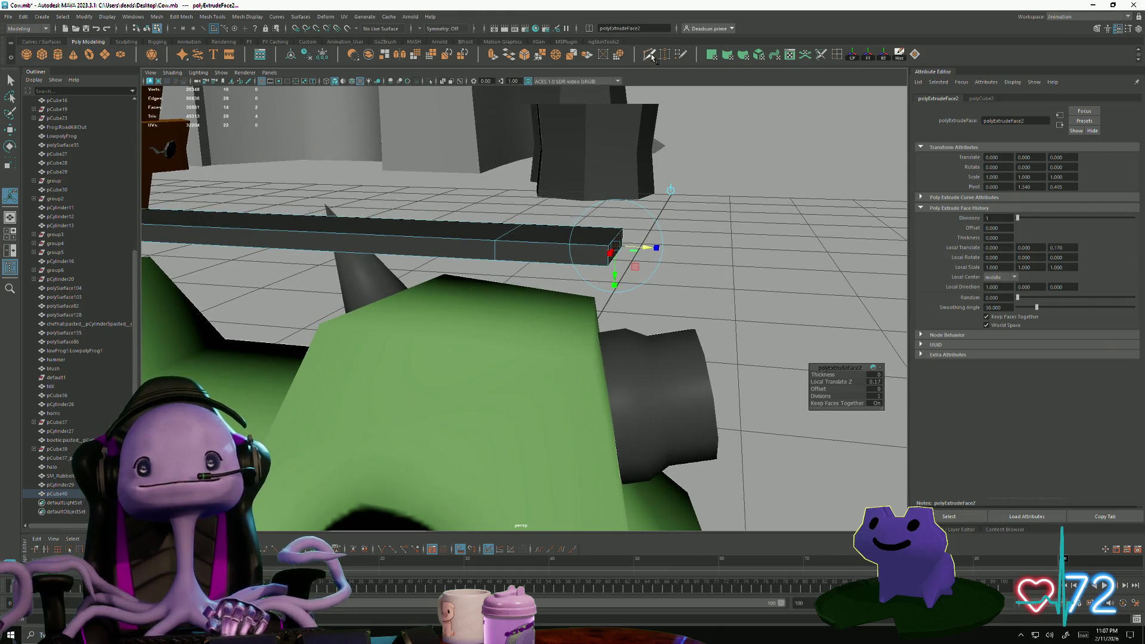
pyautogui.click(650, 55)
pyautogui.hotkey('ctrl', 'z')
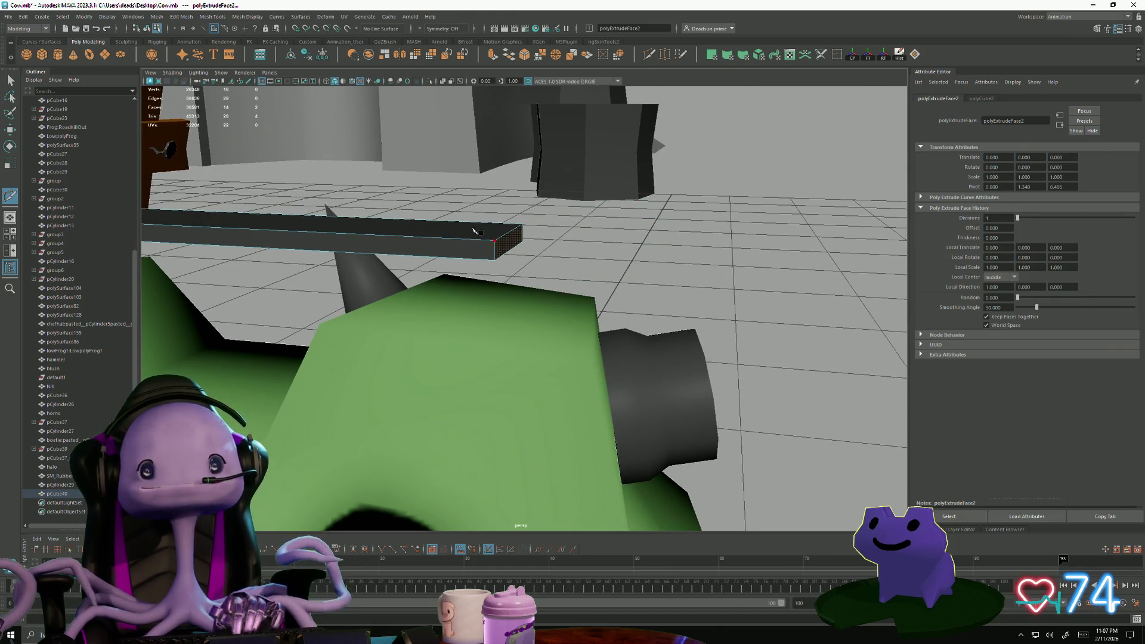
pyautogui.press('r')
pyautogui.moveTo(265, 232); pyautogui.dragTo(278, 234)
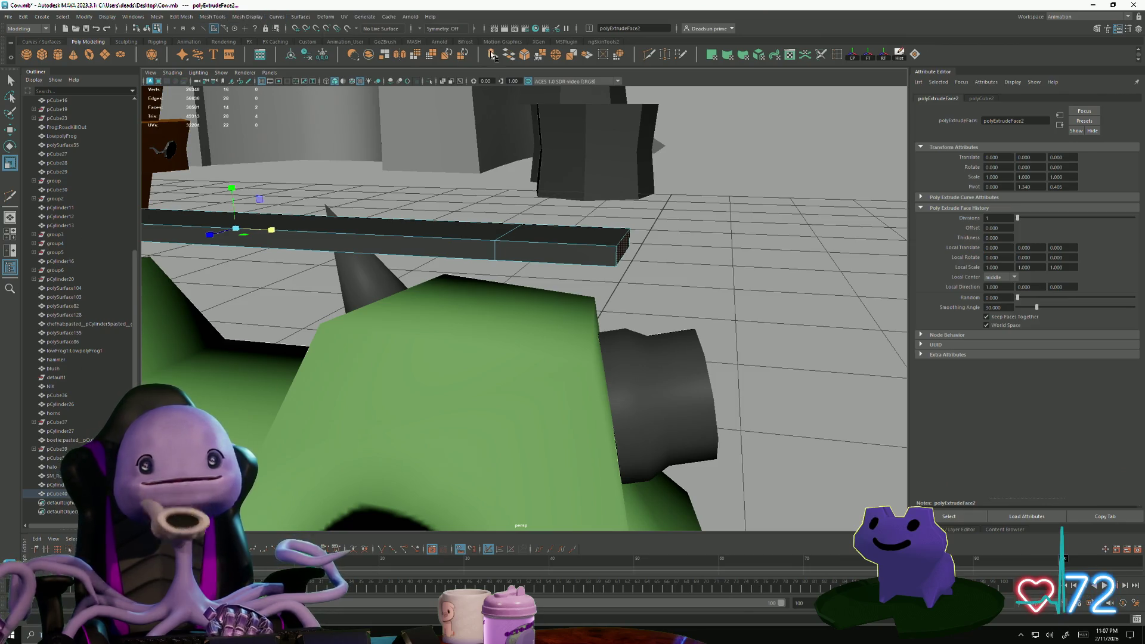
# - Extrude the plank's outer end face downward toward the ear cup
pyautogui.hotkey('ctrl', 'e')
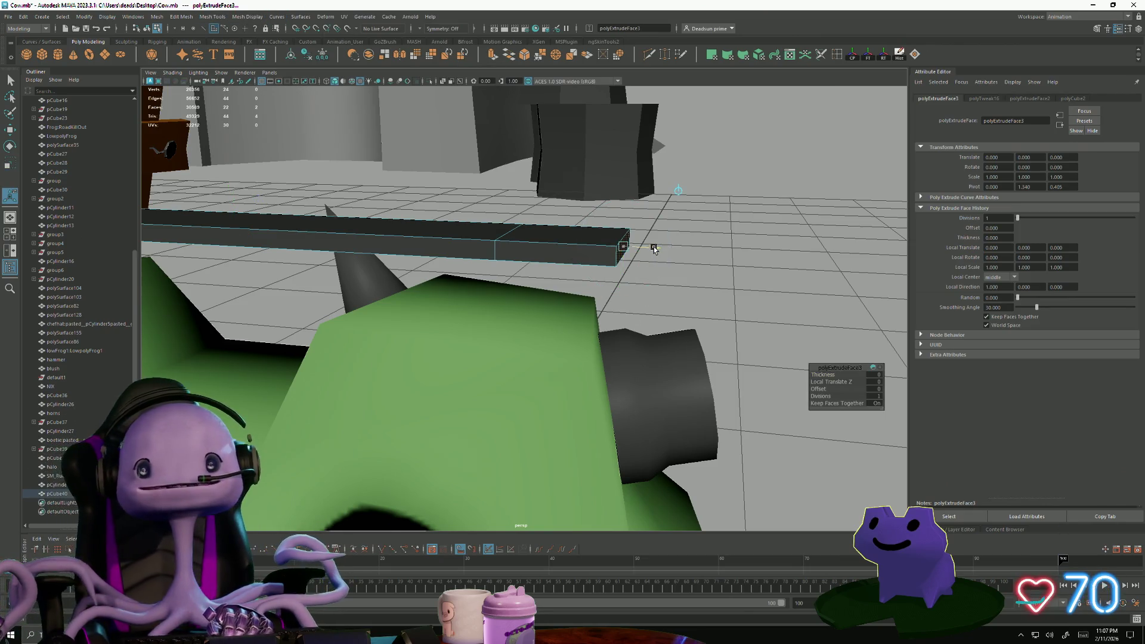
pyautogui.moveTo(668, 249)
pyautogui.keyDown('alt'); pyautogui.mouseDown()
pyautogui.moveTo(384, 166)
pyautogui.moveTo(450, 296)
pyautogui.moveTo(681, 388)
pyautogui.moveTo(417, 294)
pyautogui.moveTo(451, 322)
pyautogui.mouseUp(); pyautogui.keyUp('alt')
pyautogui.click(454, 241)
pyautogui.moveTo(454, 241)
pyautogui.keyDown('alt'); pyautogui.mouseDown()
pyautogui.moveTo(464, 364)
pyautogui.moveTo(474, 334)
pyautogui.moveTo(595, 378)
pyautogui.moveTo(526, 375)
pyautogui.moveTo(524, 401)
pyautogui.moveTo(485, 395)
pyautogui.mouseUp(); pyautogui.keyUp('alt')
pyautogui.hotkey('ctrl', 'e')
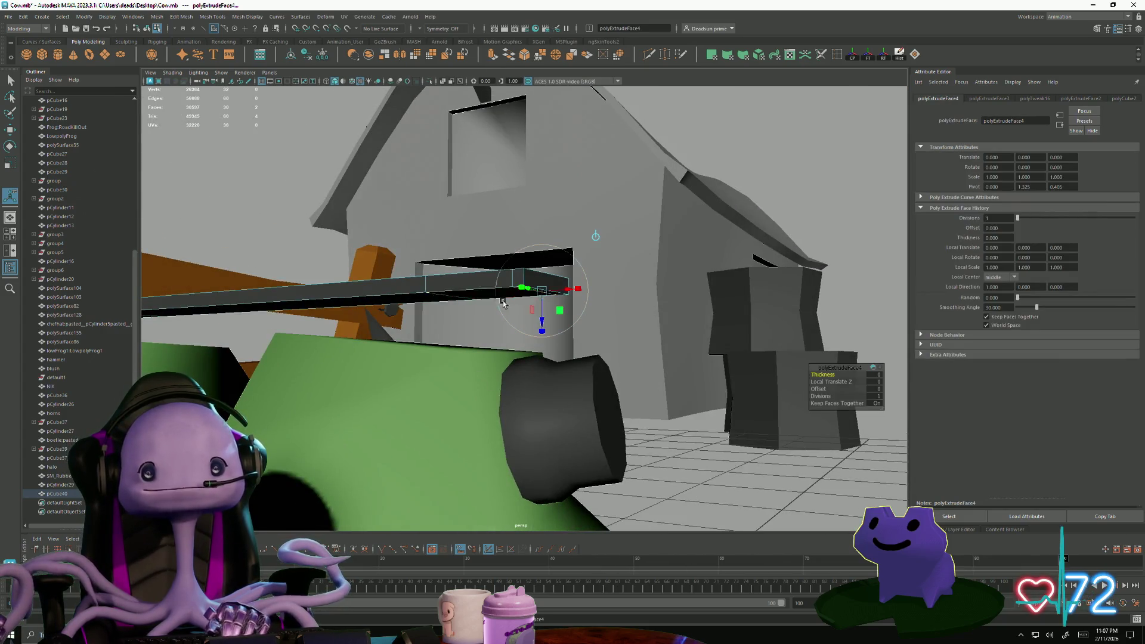
pyautogui.moveTo(542, 310)
pyautogui.mouseDown()
pyautogui.moveTo(543, 396)
pyautogui.moveTo(506, 361)
pyautogui.moveTo(468, 358)
pyautogui.moveTo(581, 369)
pyautogui.mouseUp()
# - Delete the edges at the plank's bends and add diagonal cuts across the corner faces
pyautogui.click(581, 369)
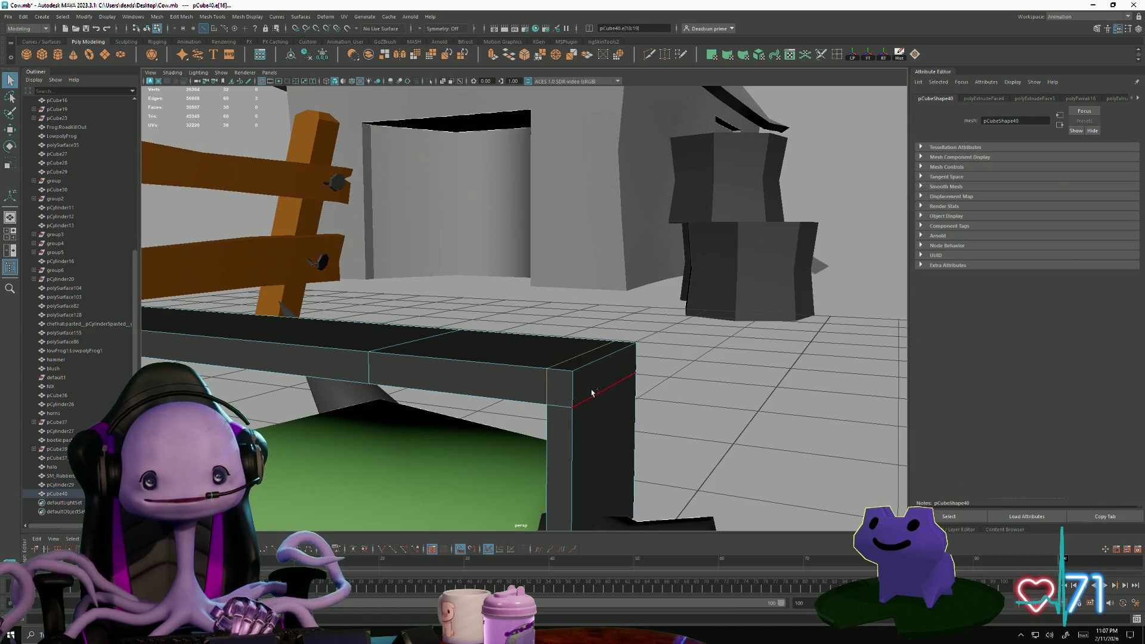
pyautogui.press('Delete')
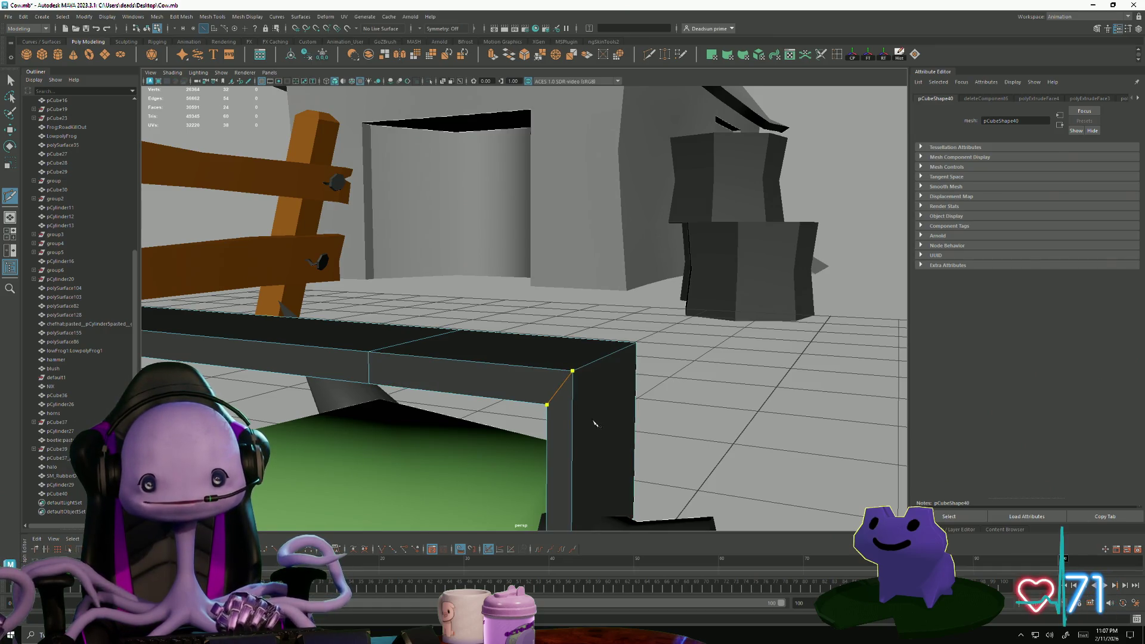
pyautogui.press('Return')
pyautogui.moveTo(651, 401)
pyautogui.keyDown('alt'); pyautogui.mouseDown()
pyautogui.moveTo(386, 389)
pyautogui.moveTo(449, 405)
pyautogui.mouseUp(); pyautogui.keyUp('alt')
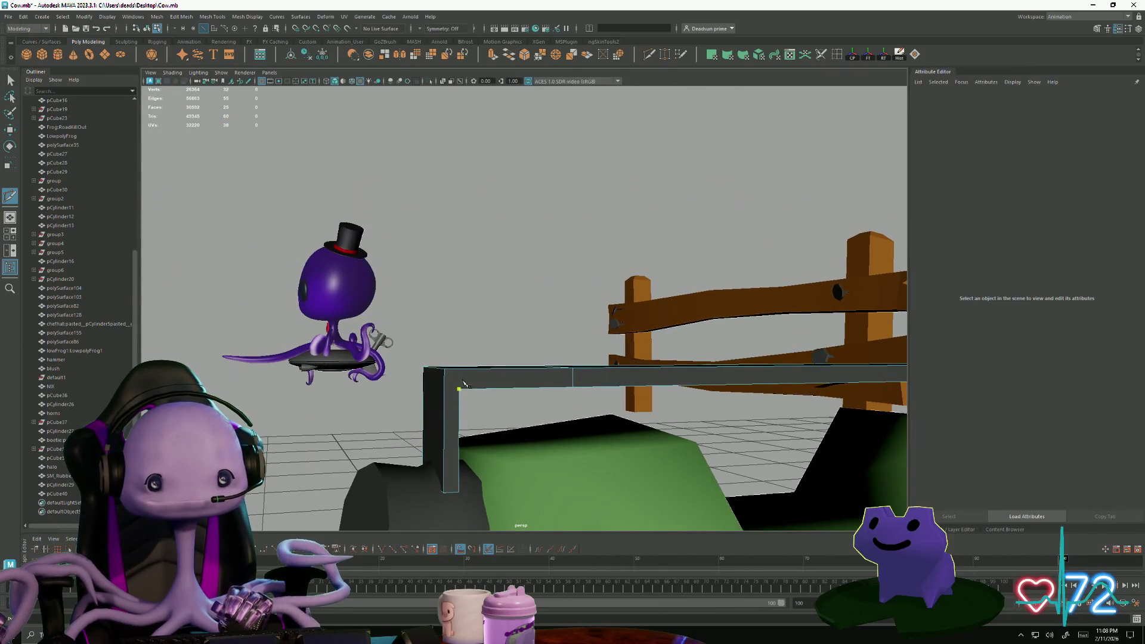
pyautogui.press('Return')
pyautogui.click(10, 81)
pyautogui.moveTo(453, 393)
pyautogui.keyDown('alt'); pyautogui.mouseDown()
pyautogui.moveTo(493, 401)
pyautogui.moveTo(524, 365)
pyautogui.moveTo(500, 391)
pyautogui.mouseUp(); pyautogui.keyUp('alt')
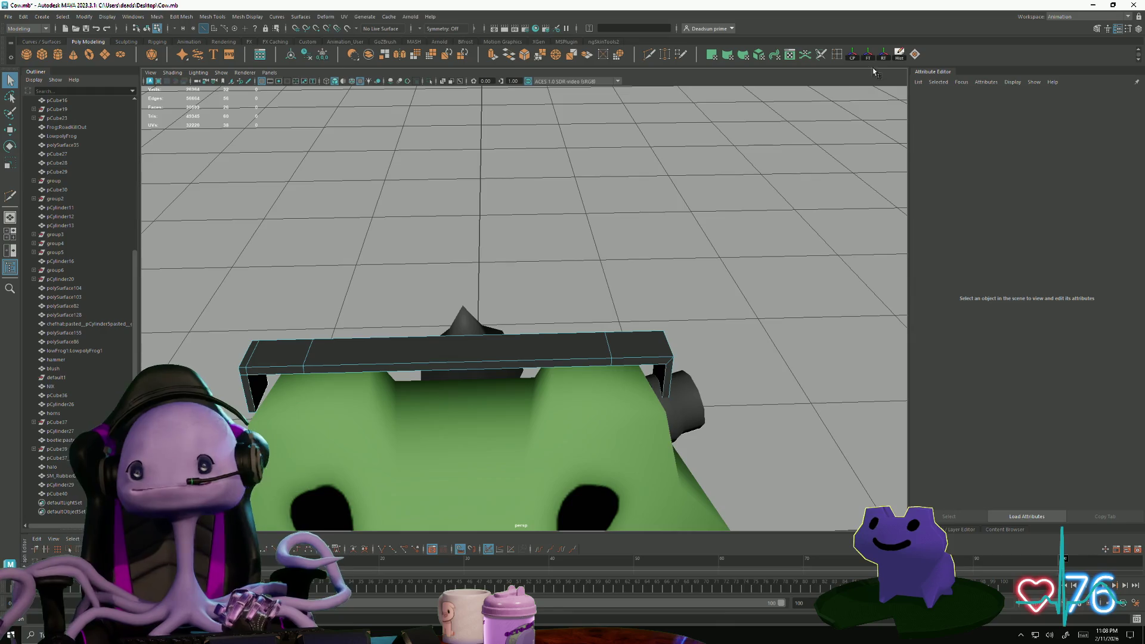
pyautogui.doubleClick(664, 54)
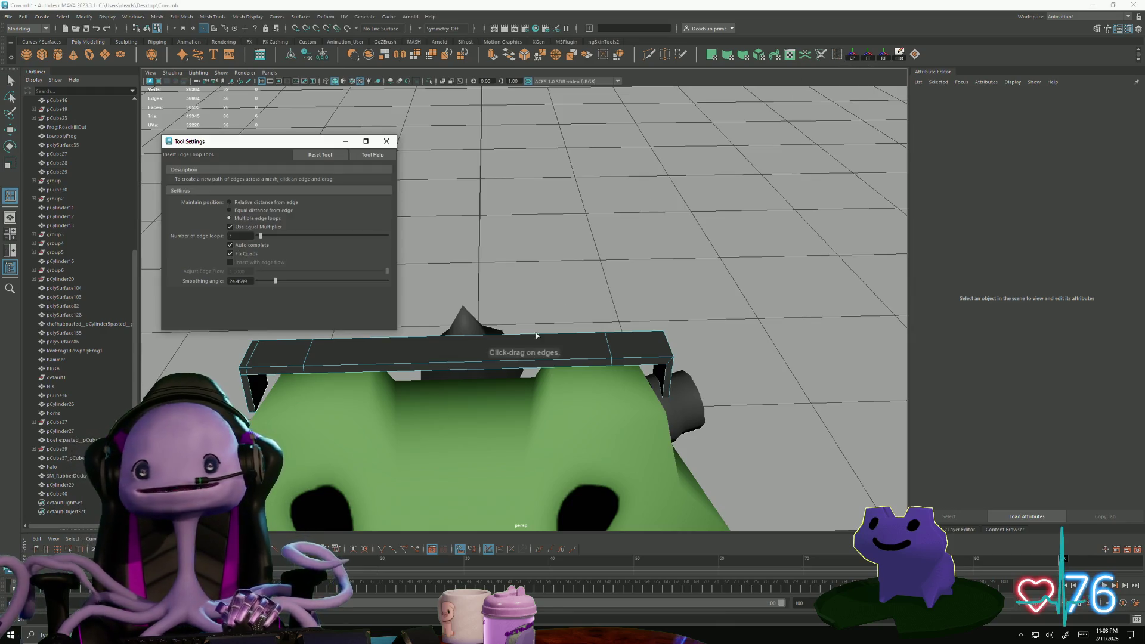
# - Insert an edge loop across the middle of the headband bar
pyautogui.click(463, 365)
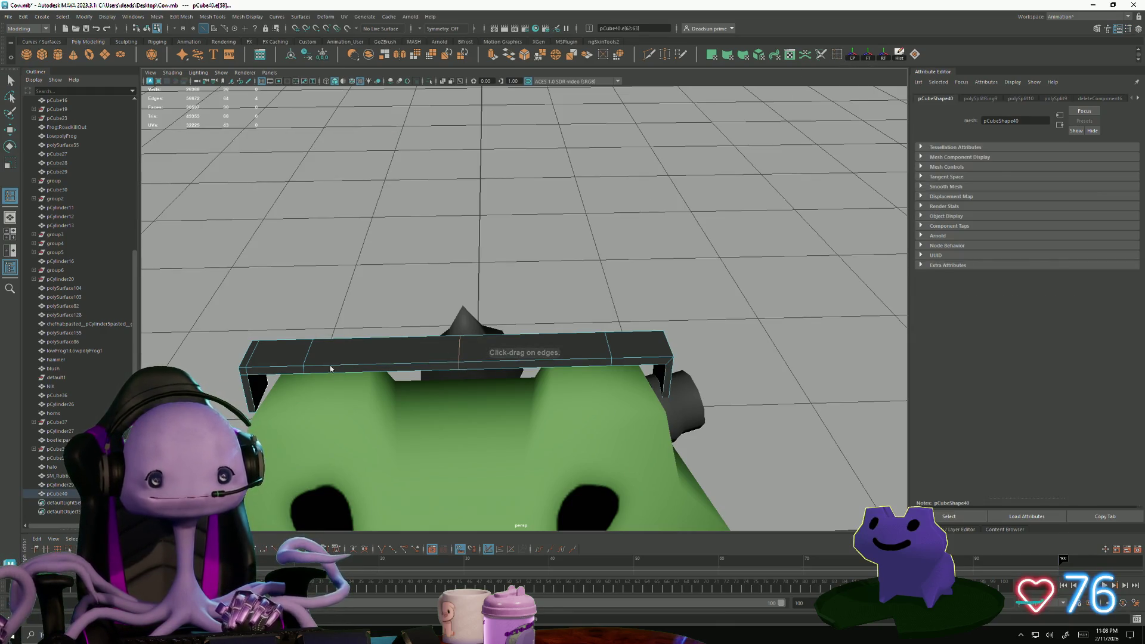
pyautogui.moveTo(196, 298); pyautogui.dragTo(335, 407)
pyautogui.rightClick(280, 358)
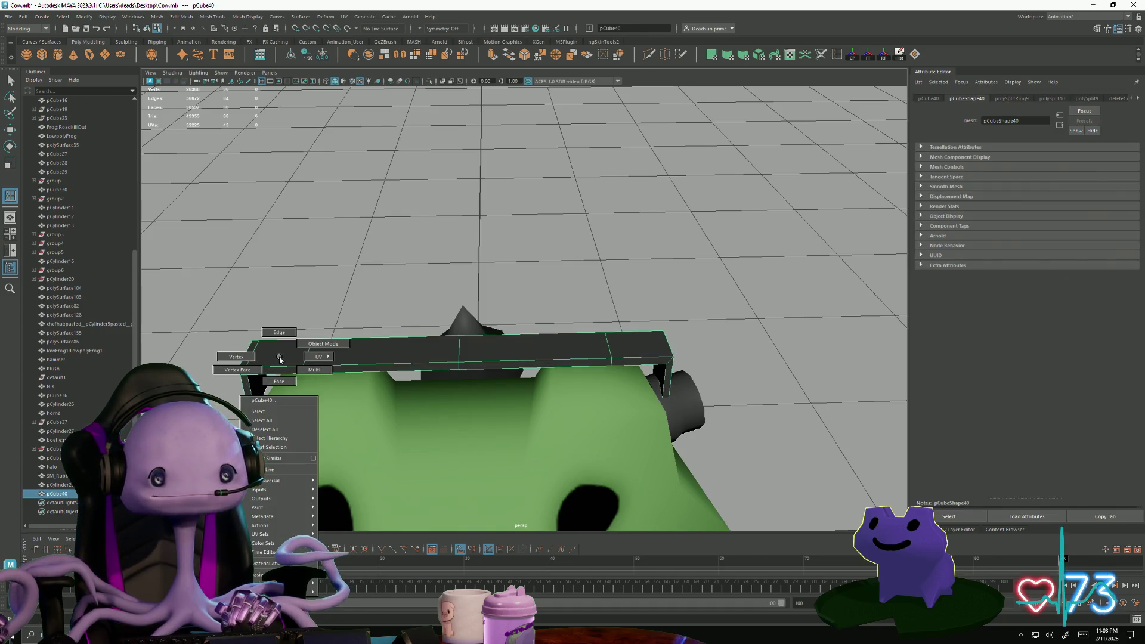
pyautogui.click(283, 377)
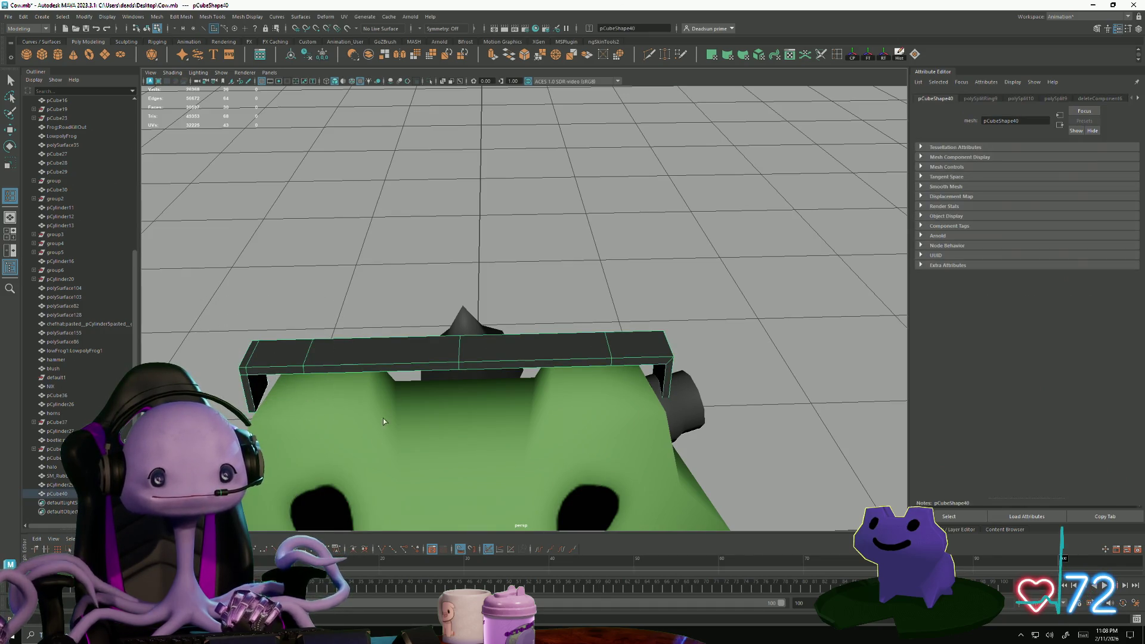
# - Select all the faces on the bar's left half
pyautogui.rightClick(395, 383)
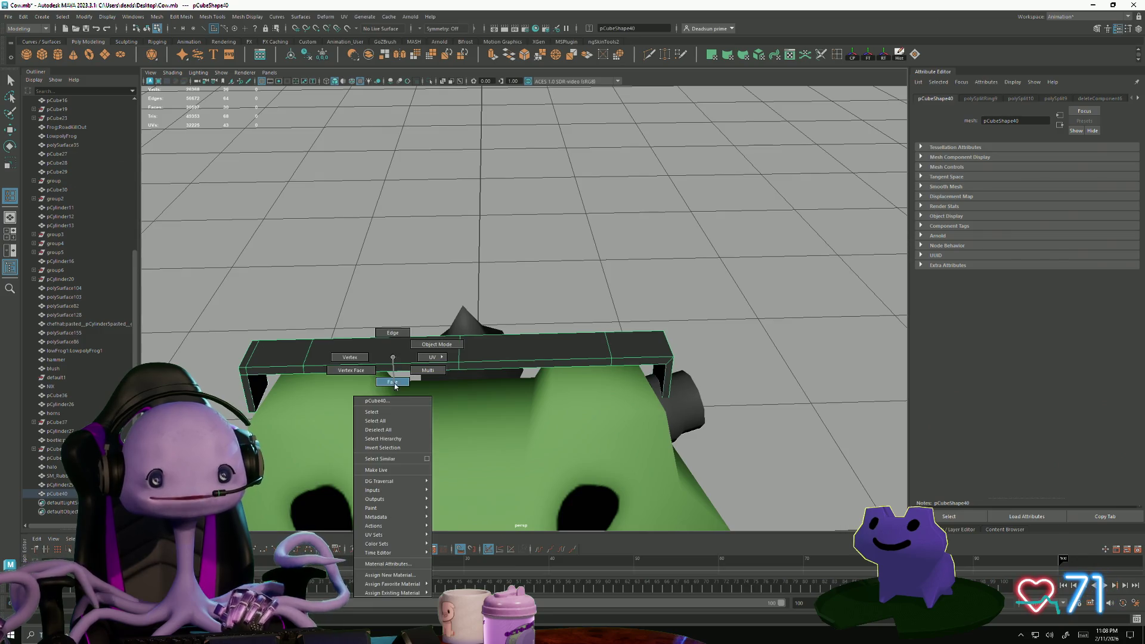
pyautogui.moveTo(269, 359); pyautogui.dragTo(263, 356, button='right')
pyautogui.click(263, 356)
pyautogui.hotkey('ctrl', 'z')
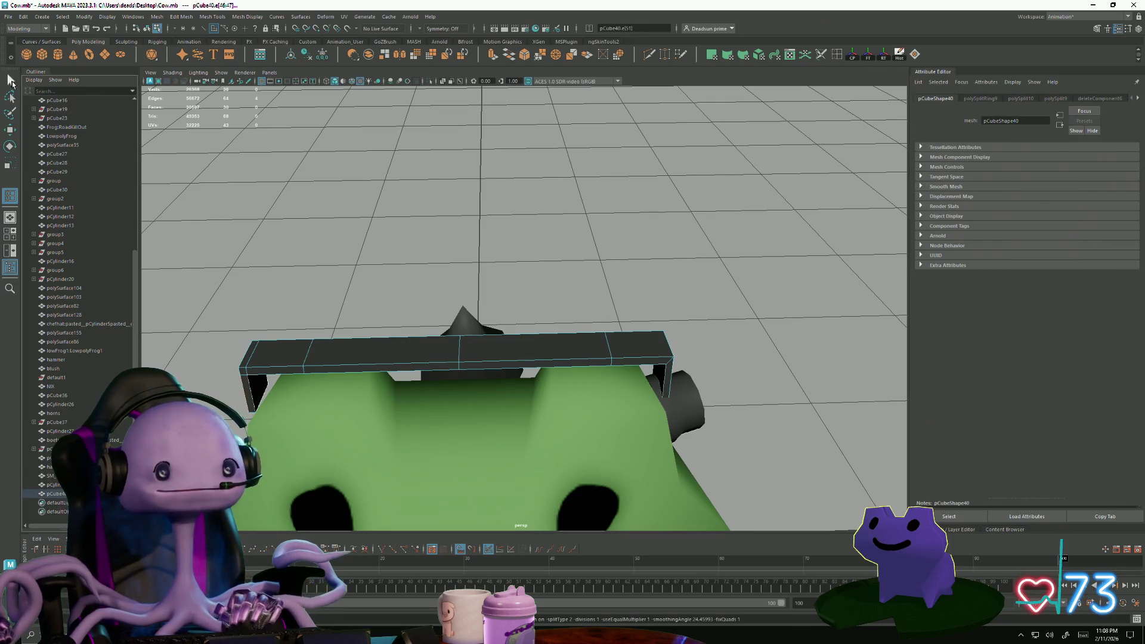
pyautogui.moveTo(333, 346); pyautogui.dragTo(331, 347, button='right')
pyautogui.moveTo(213, 277); pyautogui.dragTo(368, 439)
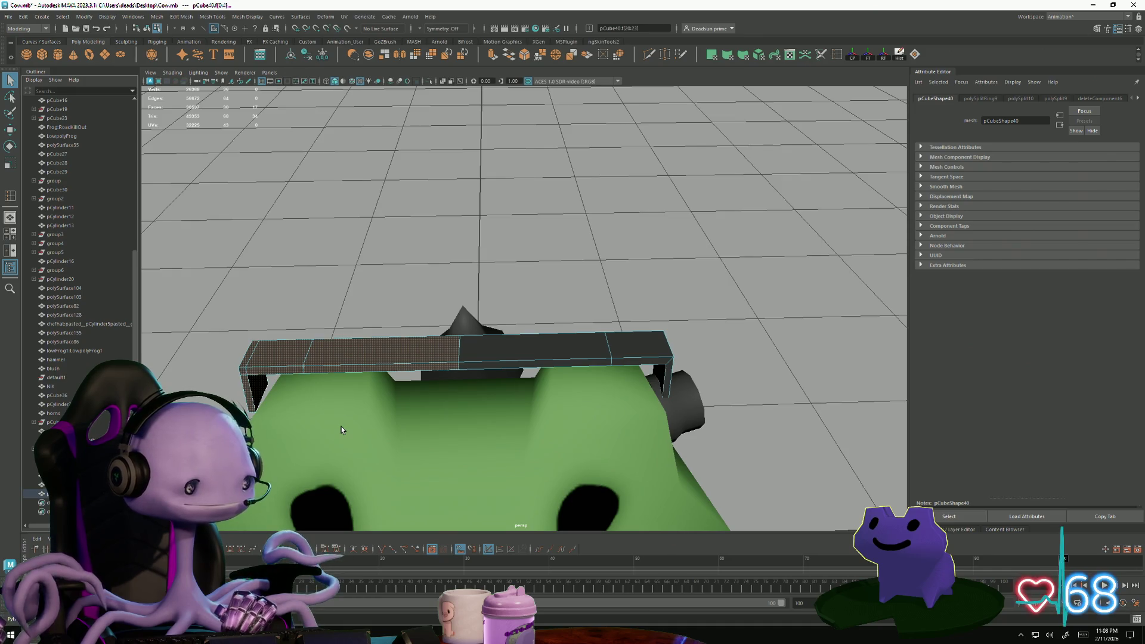
# - Delete the bar's left half and select four vertices at the remaining bend
pyautogui.press('Delete')
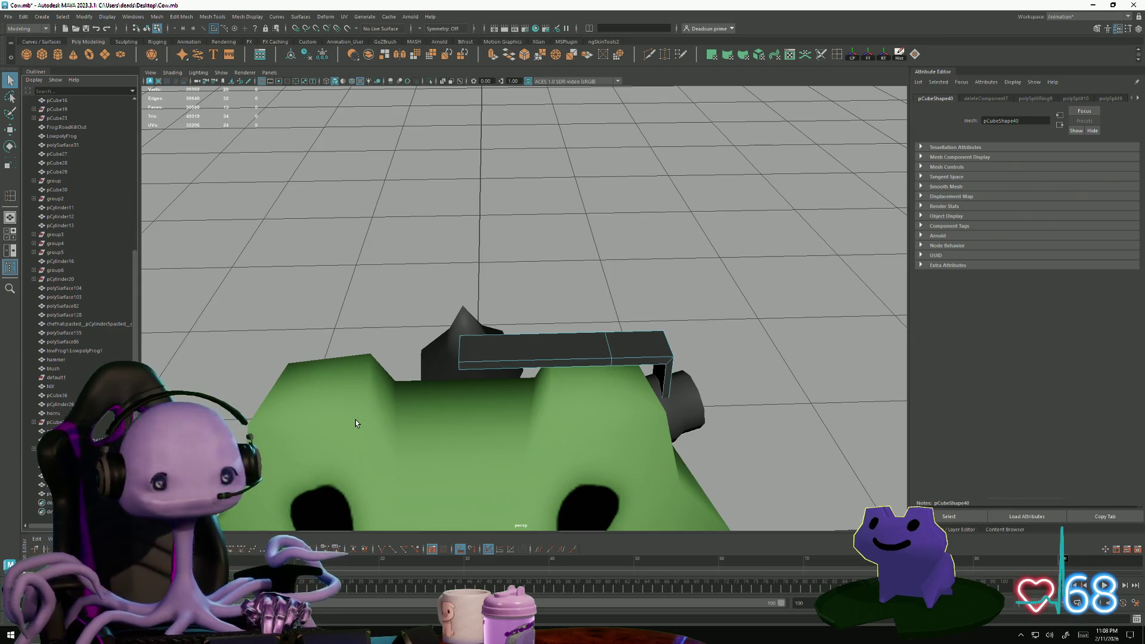
pyautogui.moveTo(355, 424)
pyautogui.keyDown('alt'); pyautogui.mouseDown()
pyautogui.moveTo(509, 333)
pyautogui.moveTo(533, 350)
pyautogui.moveTo(546, 438)
pyautogui.moveTo(520, 379)
pyautogui.moveTo(537, 355)
pyautogui.moveTo(679, 295)
pyautogui.moveTo(532, 372)
pyautogui.moveTo(614, 312)
pyautogui.mouseUp(); pyautogui.keyUp('alt')
pyautogui.rightClick(521, 302)
pyautogui.moveTo(614, 312); pyautogui.dragTo(591, 313, button='right')
# - Delete the stray corner vertices at the bar's bend
pyautogui.moveTo(608, 325)
pyautogui.mouseDown()
pyautogui.moveTo(644, 366)
pyautogui.moveTo(653, 347)
pyautogui.moveTo(653, 370)
pyautogui.mouseUp()
pyautogui.press('e')
pyautogui.moveTo(599, 257); pyautogui.dragTo(652, 325)
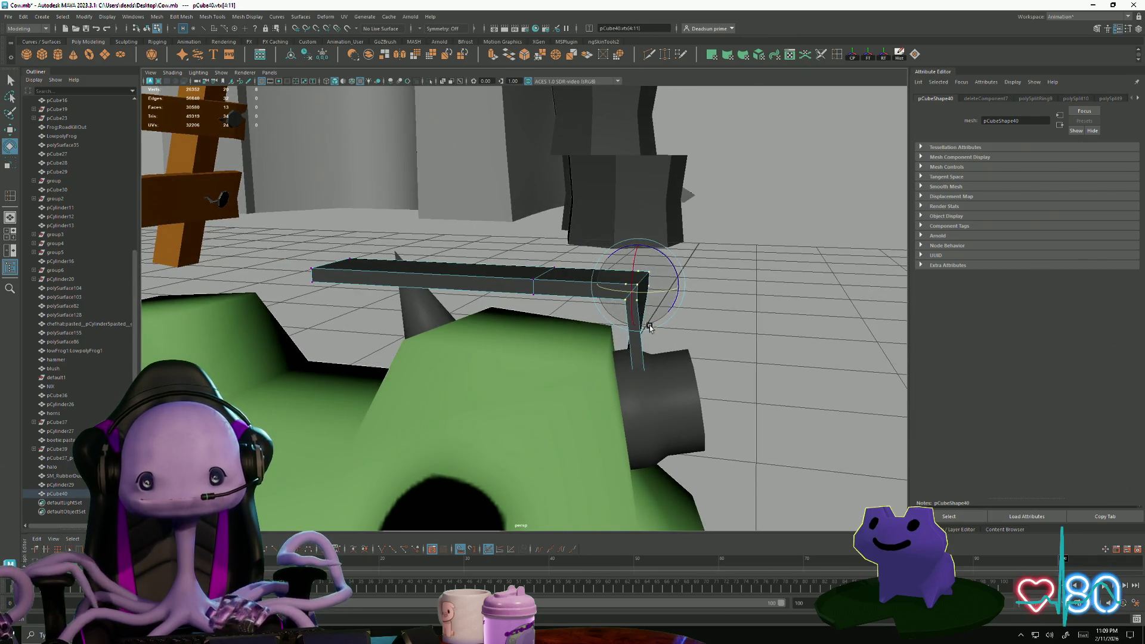
pyautogui.press('Delete')
pyautogui.press('space')
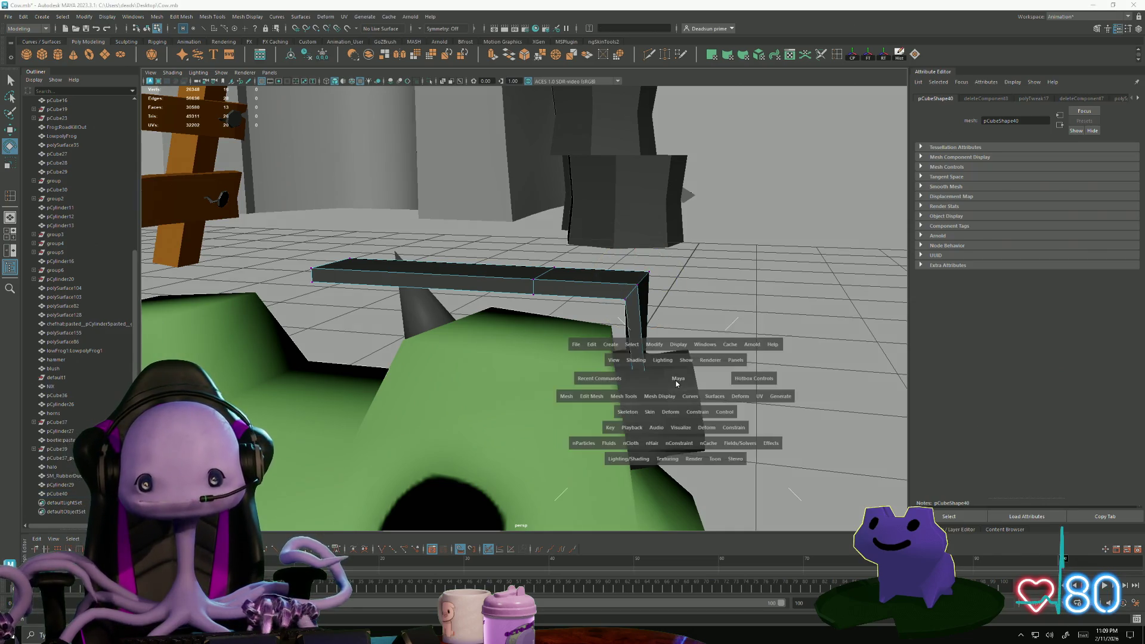
pyautogui.press('space')
# - Reshape the leg's vertices so the leg slants outward to meet the ear-cup
pyautogui.moveTo(564, 349)
pyautogui.keyDown('alt'); pyautogui.mouseDown()
pyautogui.moveTo(503, 355)
pyautogui.moveTo(480, 433)
pyautogui.moveTo(474, 417)
pyautogui.mouseUp(); pyautogui.keyUp('alt')
pyautogui.moveTo(635, 316)
pyautogui.mouseDown()
pyautogui.moveTo(731, 370)
pyautogui.moveTo(679, 356)
pyautogui.moveTo(677, 285)
pyautogui.moveTo(575, 339)
pyautogui.moveTo(509, 327)
pyautogui.moveTo(567, 332)
pyautogui.moveTo(425, 256)
pyautogui.mouseUp()
pyautogui.moveTo(358, 226); pyautogui.dragTo(381, 369)
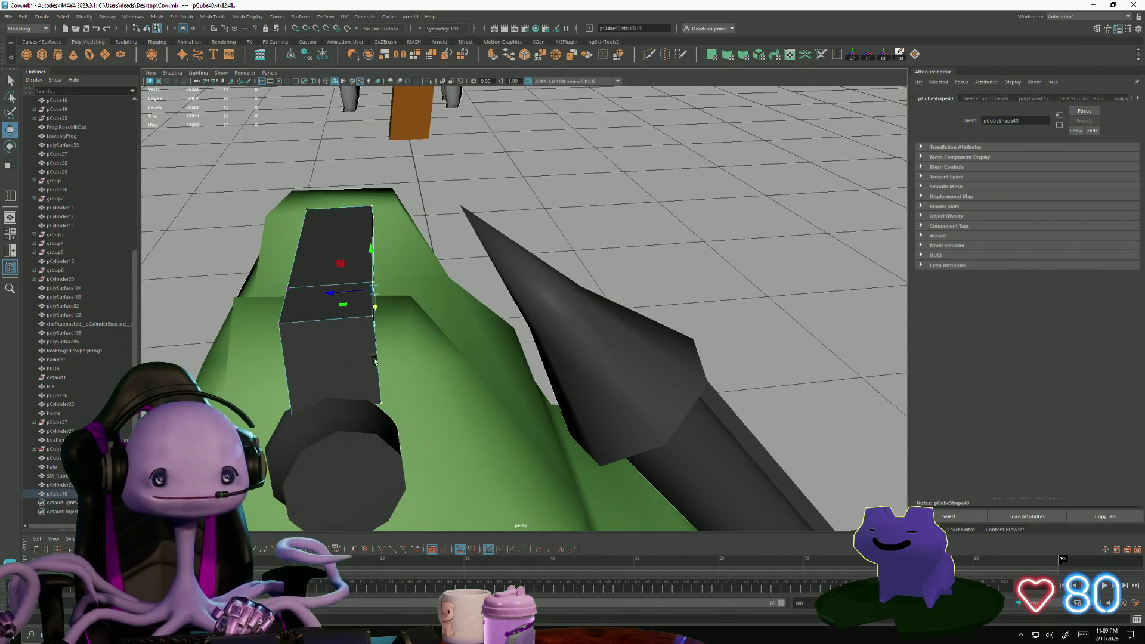
pyautogui.moveTo(319, 299)
pyautogui.keyDown('alt'); pyautogui.mouseDown()
pyautogui.moveTo(221, 313)
pyautogui.moveTo(466, 311)
pyautogui.mouseUp(); pyautogui.keyUp('alt')
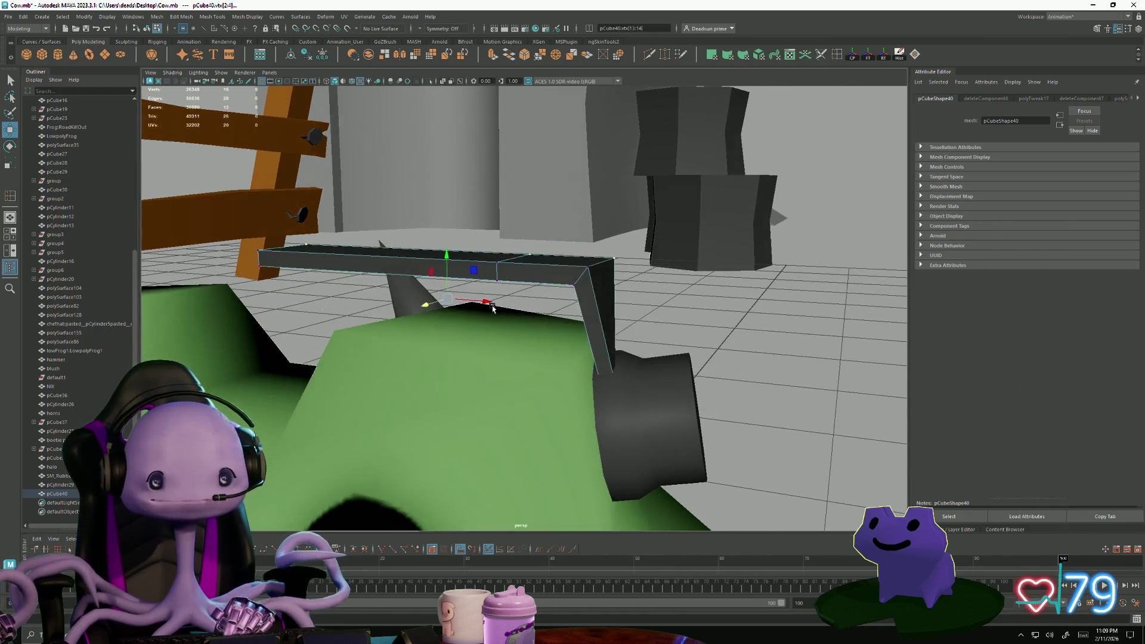
pyautogui.moveTo(611, 260); pyautogui.dragTo(600, 263, button='right')
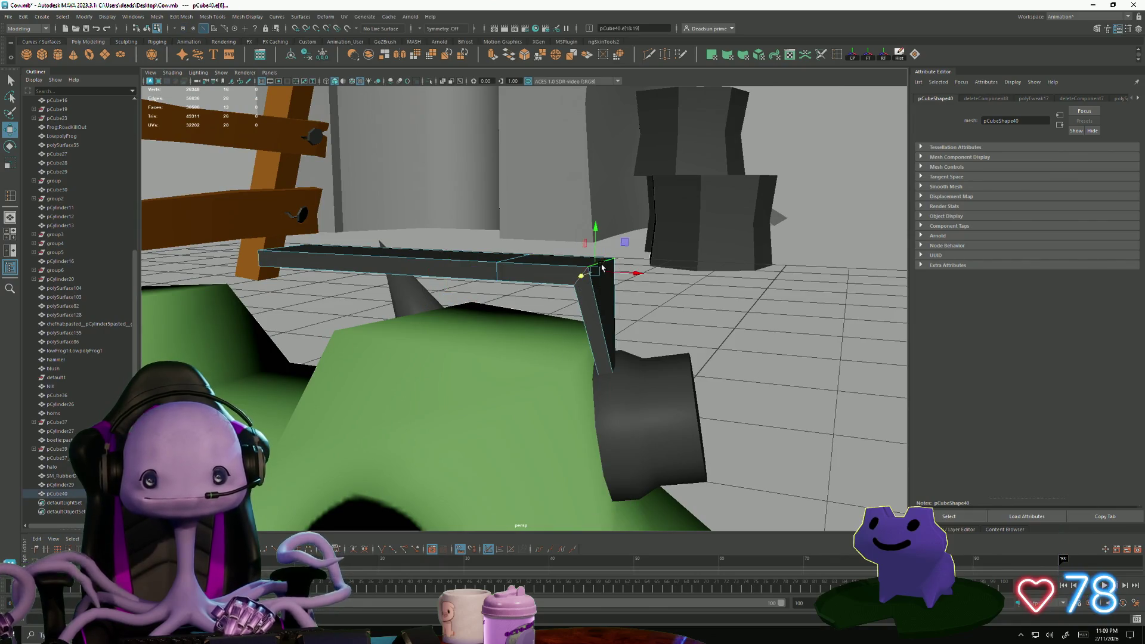
pyautogui.click(184, 18)
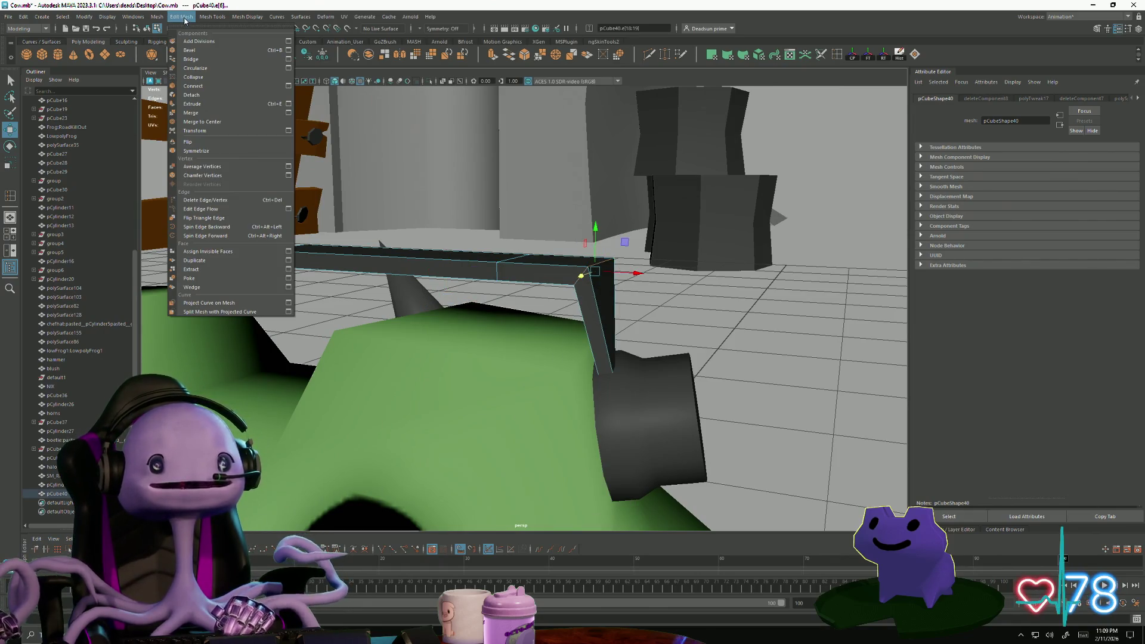
# - Try bevelling the headband's corner edges at different widths, undoing each attempt
pyautogui.click(289, 51)
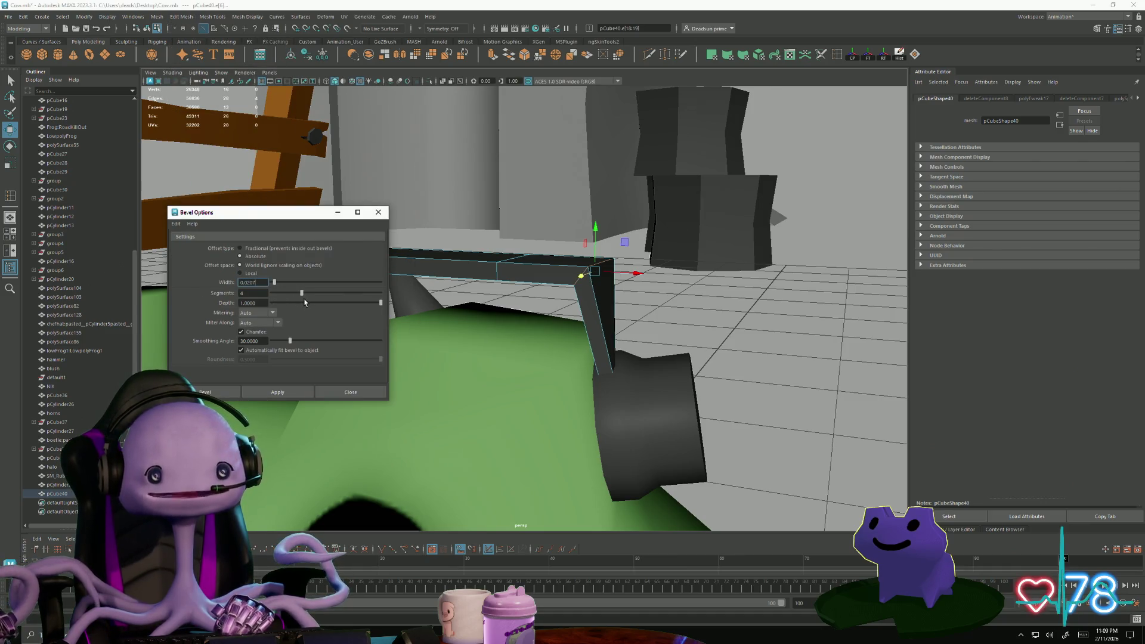
pyautogui.click(274, 392)
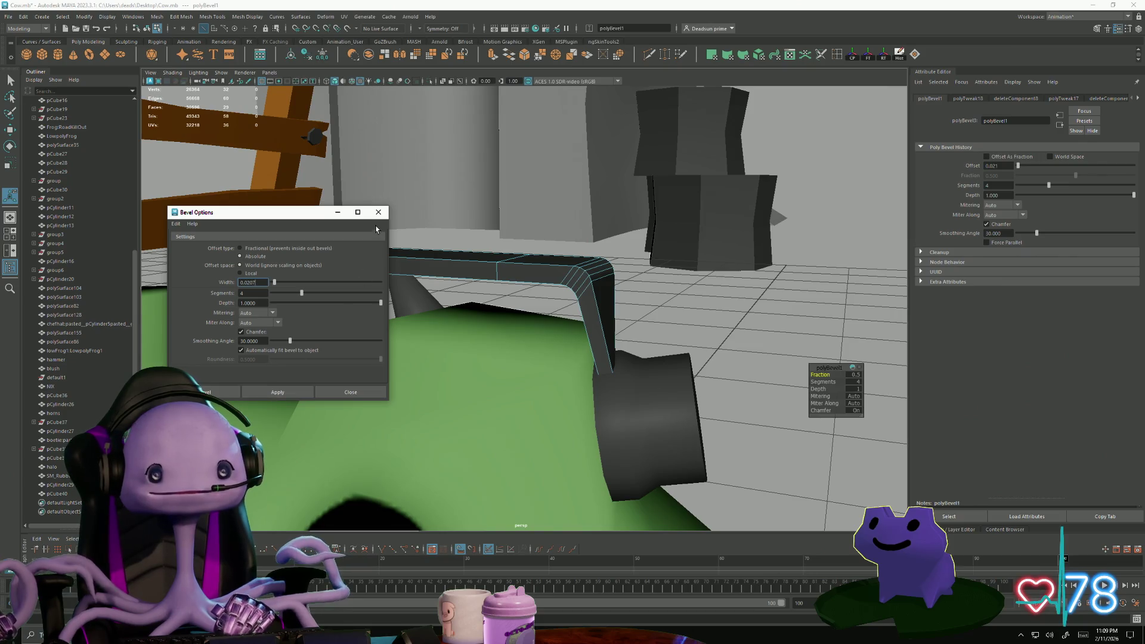
pyautogui.hotkey('ctrl', 'z')
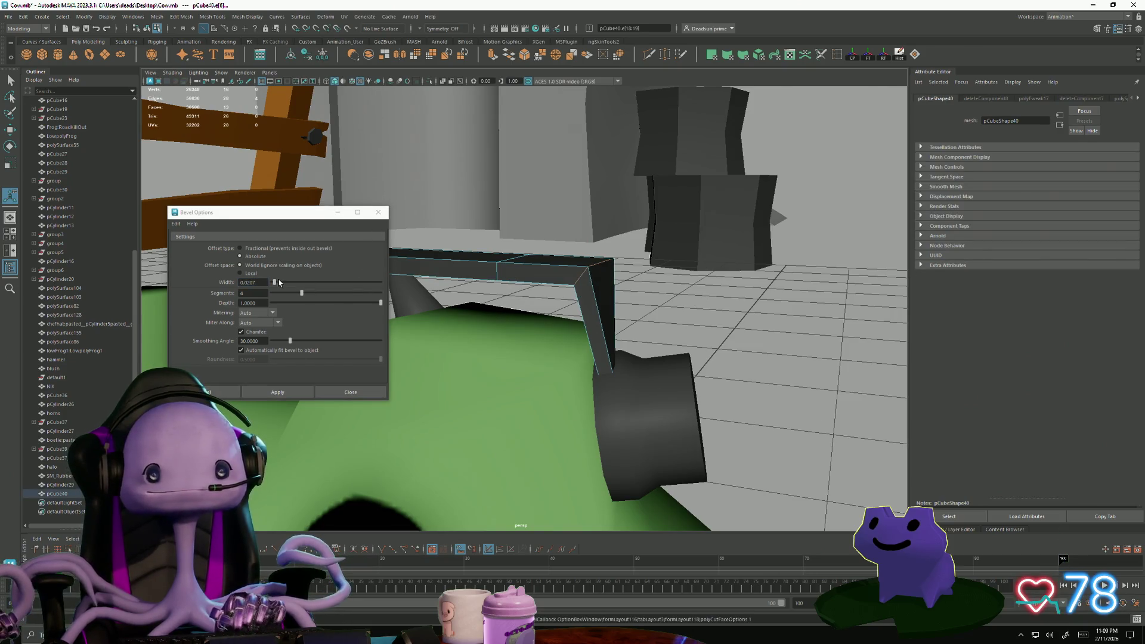
pyautogui.moveTo(274, 282); pyautogui.dragTo(290, 282)
pyautogui.click(285, 392)
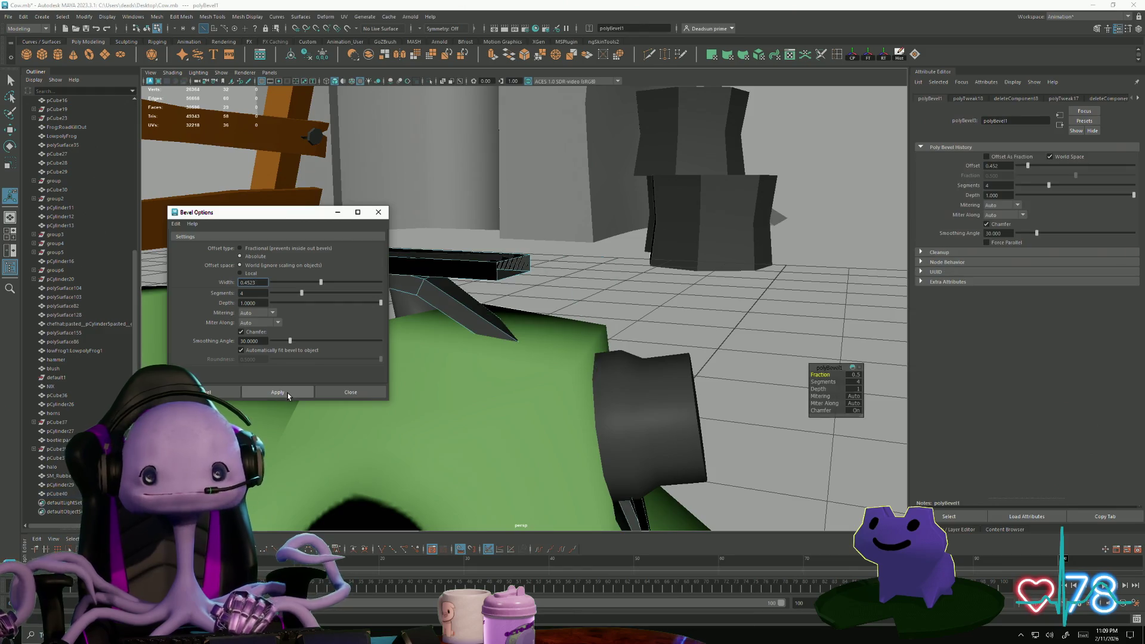
pyautogui.click(657, 322)
pyautogui.hotkey('ctrl', 'z')
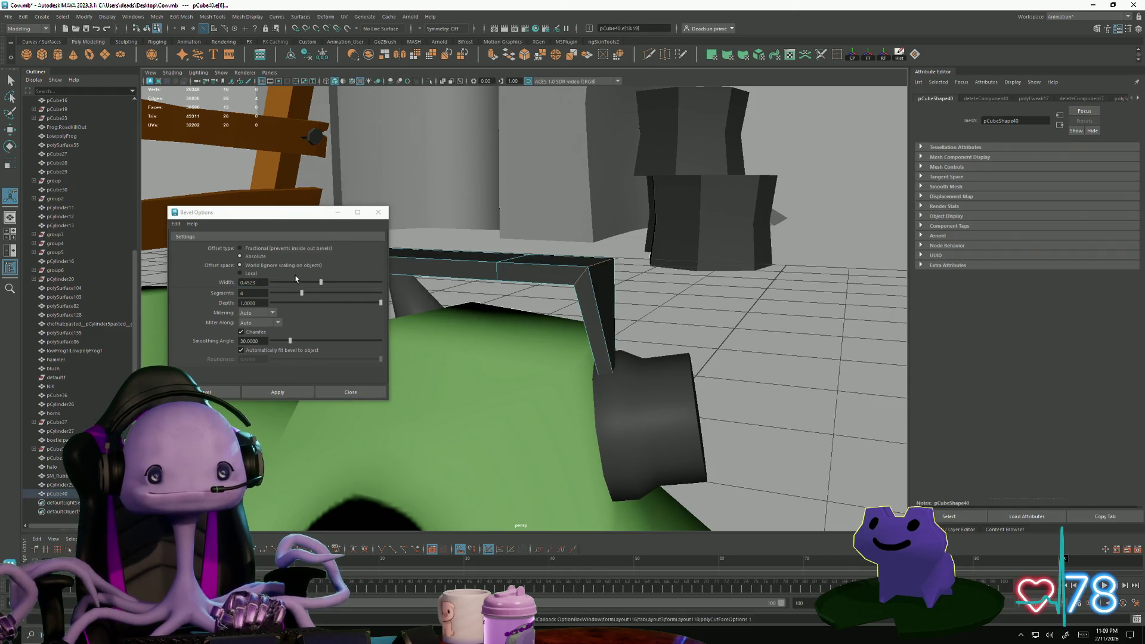
# - Bevel the corner with a fractional 0.7095 width and 4 segments
pyautogui.moveTo(321, 284); pyautogui.dragTo(302, 284)
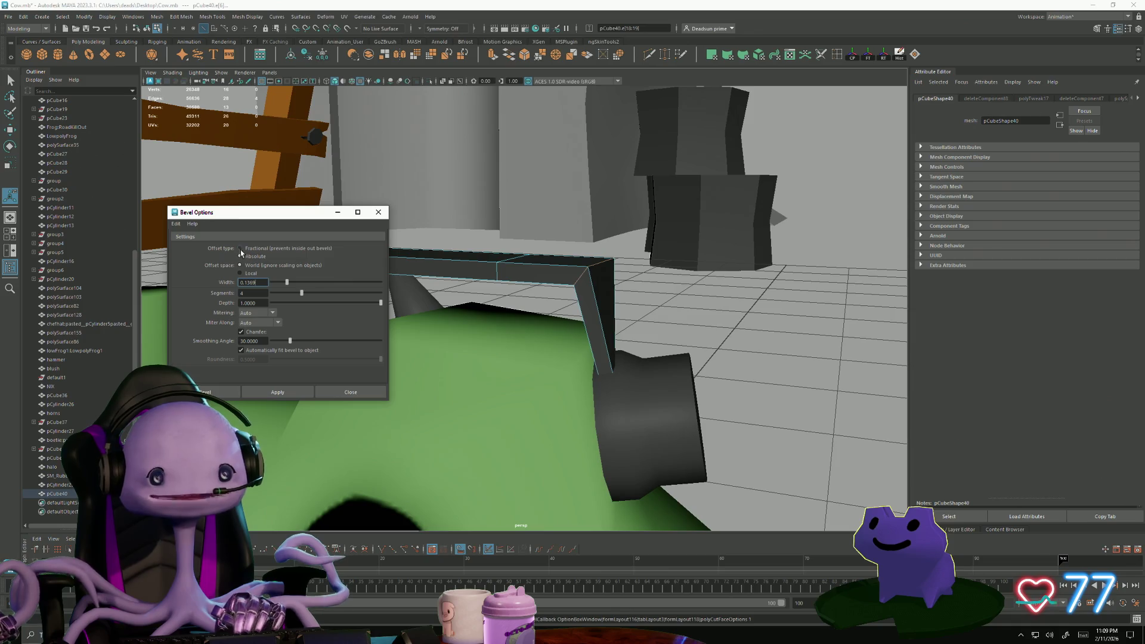
pyautogui.click(289, 390)
pyautogui.keyDown('alt'); pyautogui.moveTo(418, 310); pyautogui.dragTo(450, 311); pyautogui.keyUp('alt')
pyautogui.hotkey('ctrl', 'z')
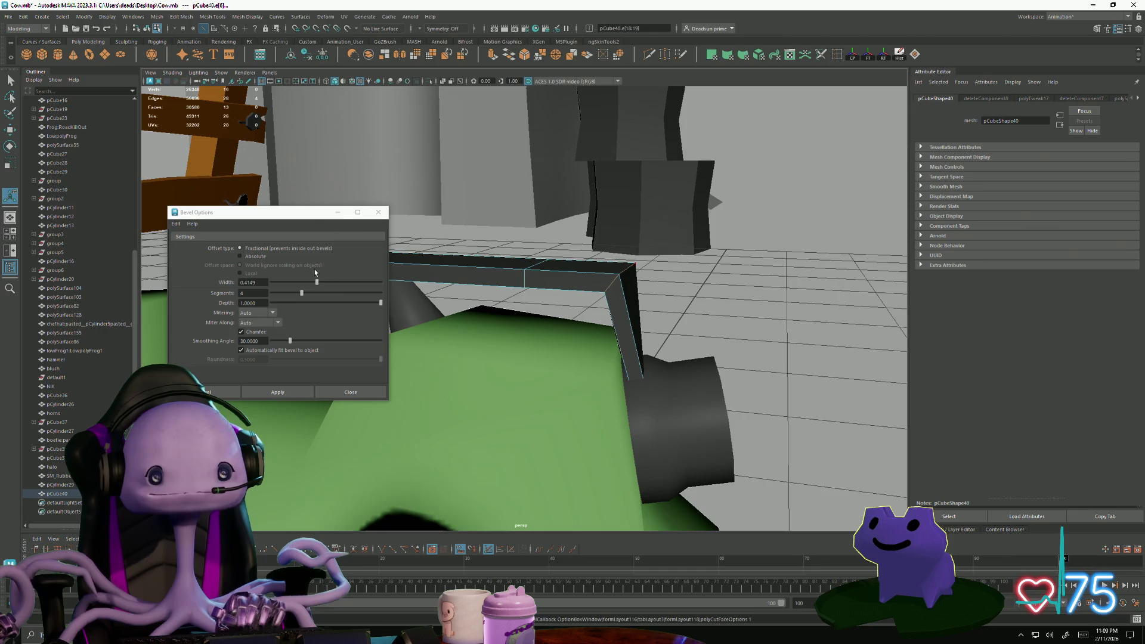
pyautogui.moveTo(318, 282); pyautogui.dragTo(350, 286)
pyautogui.click(288, 390)
pyautogui.keyDown('alt'); pyautogui.moveTo(411, 387); pyautogui.dragTo(518, 387); pyautogui.keyUp('alt')
# - Close the bevel settings and select the ear-cup cylinder's outer cap face
pyautogui.click(378, 212)
pyautogui.moveTo(384, 220)
pyautogui.keyDown('alt'); pyautogui.mouseDown()
pyautogui.moveTo(524, 366)
pyautogui.moveTo(555, 370)
pyautogui.mouseUp(); pyautogui.keyUp('alt')
pyautogui.moveTo(554, 371)
pyautogui.keyDown('alt'); pyautogui.mouseDown(button='right')
pyautogui.moveTo(747, 462)
pyautogui.moveTo(686, 453)
pyautogui.mouseUp(button='right'); pyautogui.keyUp('alt')
pyautogui.moveTo(686, 453)
pyautogui.keyDown('alt'); pyautogui.mouseDown()
pyautogui.moveTo(441, 434)
pyautogui.moveTo(403, 427)
pyautogui.moveTo(411, 418)
pyautogui.moveTo(416, 429)
pyautogui.moveTo(429, 406)
pyautogui.moveTo(377, 412)
pyautogui.mouseUp(); pyautogui.keyUp('alt')
pyautogui.click(503, 335)
pyautogui.moveTo(503, 335); pyautogui.dragTo(493, 318, button='right')
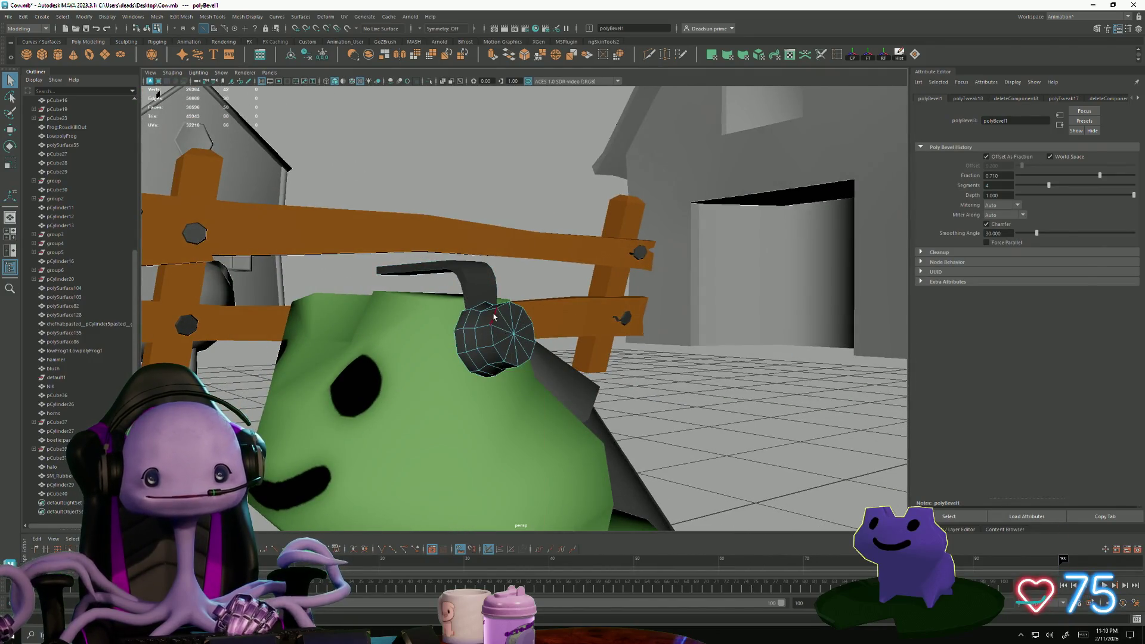
pyautogui.click(516, 344)
pyautogui.press('f')
# - Extrude the ear-cup's outer cap face, then switch to the frog game
pyautogui.keyDown('alt'); pyautogui.moveTo(488, 417); pyautogui.dragTo(552, 240); pyautogui.keyUp('alt')
pyautogui.scroll(-5, 633, 417)
pyautogui.keyDown('alt'); pyautogui.moveTo(634, 417); pyautogui.dragTo(582, 373); pyautogui.keyUp('alt')
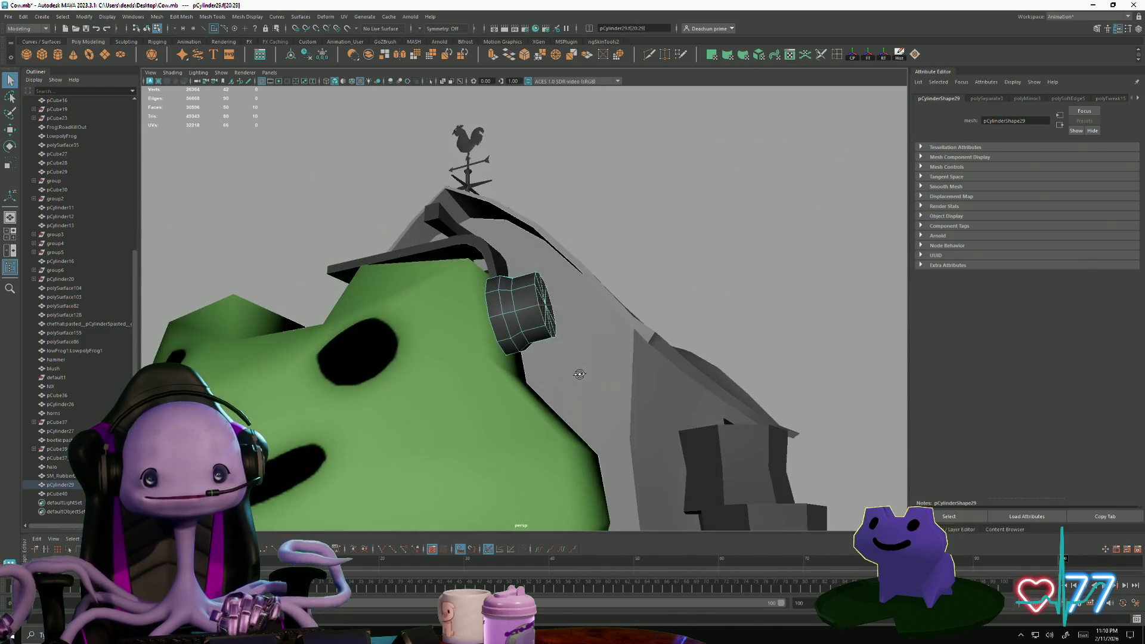
pyautogui.keyDown('alt'); pyautogui.moveTo(600, 424); pyautogui.dragTo(560, 424); pyautogui.keyUp('alt')
pyautogui.keyDown('alt'); pyautogui.moveTo(622, 457); pyautogui.dragTo(439, 242); pyautogui.keyUp('alt')
pyautogui.moveTo(518, 441); pyautogui.dragTo(519, 441)
pyautogui.keyDown('alt'); pyautogui.moveTo(519, 441); pyautogui.dragTo(504, 154); pyautogui.keyUp('alt')
pyautogui.hotkey('ctrl', 'e')
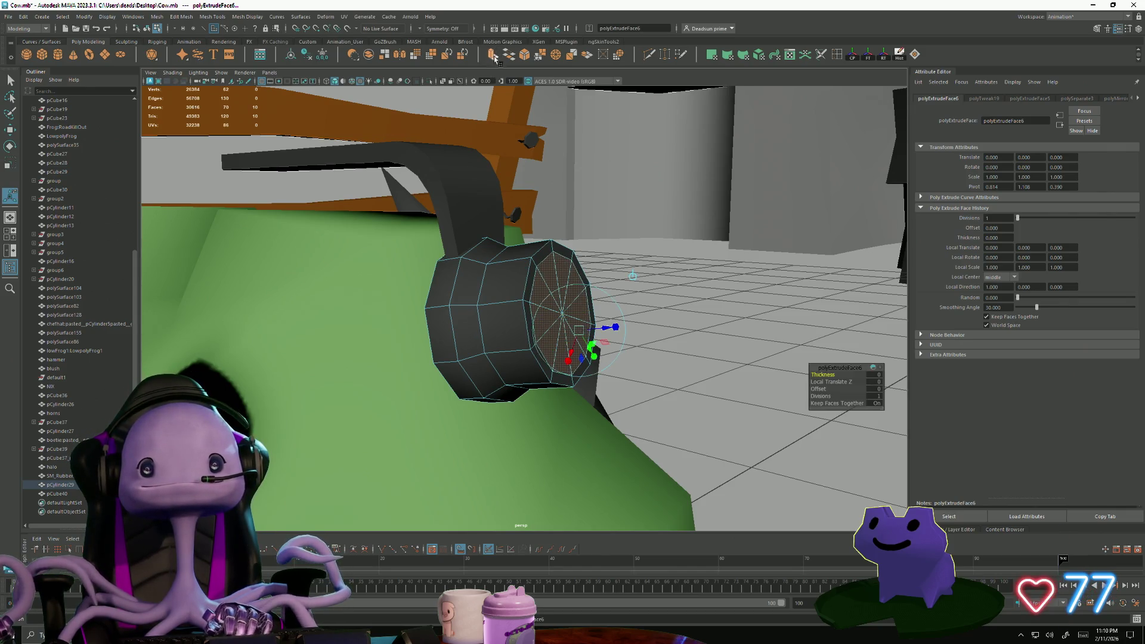
pyautogui.moveTo(535, 325)
pyautogui.keyDown('alt'); pyautogui.mouseDown()
pyautogui.moveTo(573, 312)
pyautogui.moveTo(471, 328)
pyautogui.moveTo(420, 375)
pyautogui.mouseUp(); pyautogui.keyUp('alt')
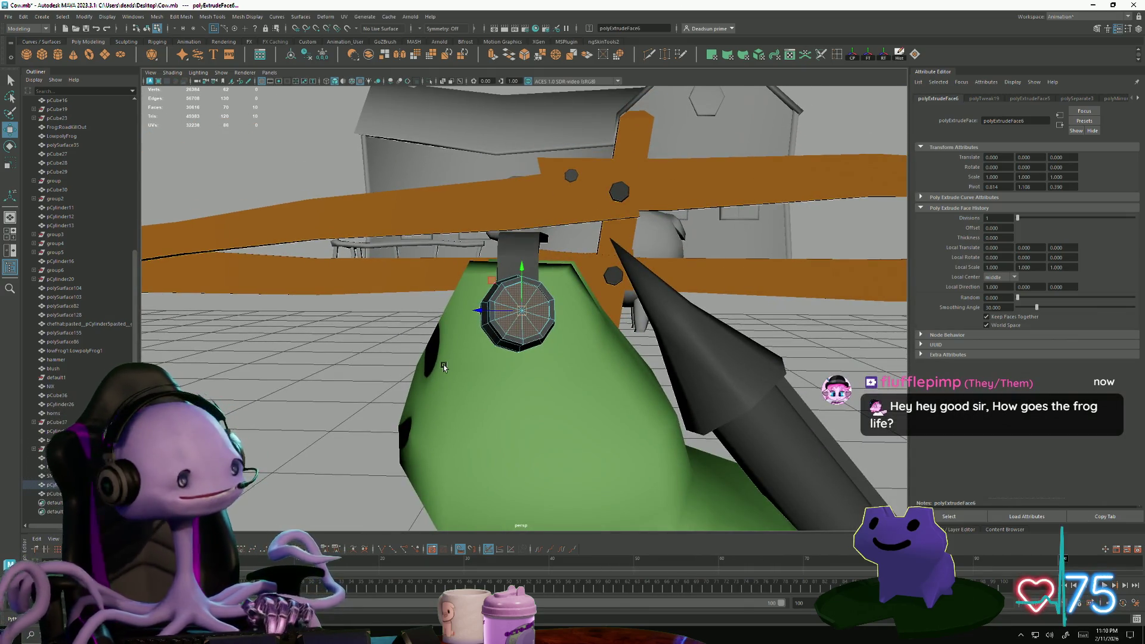
pyautogui.hotkey('alt', 'Tab')
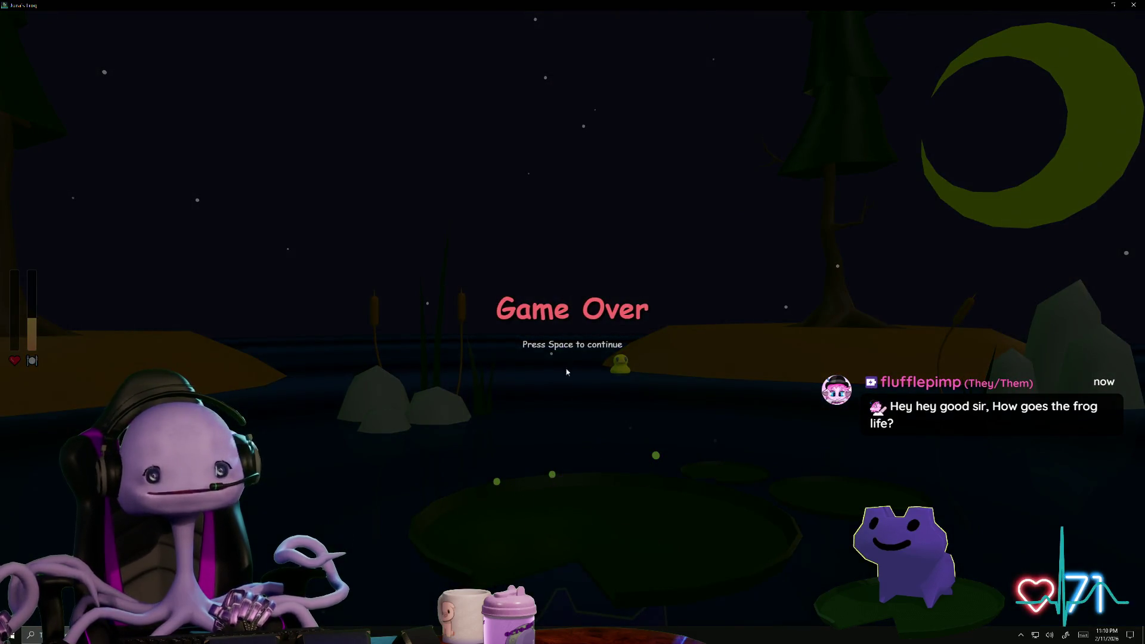
# - Clear the Game Over screen, give the bow-tied purple frog two hearts, and minimize the game
pyautogui.press('space')
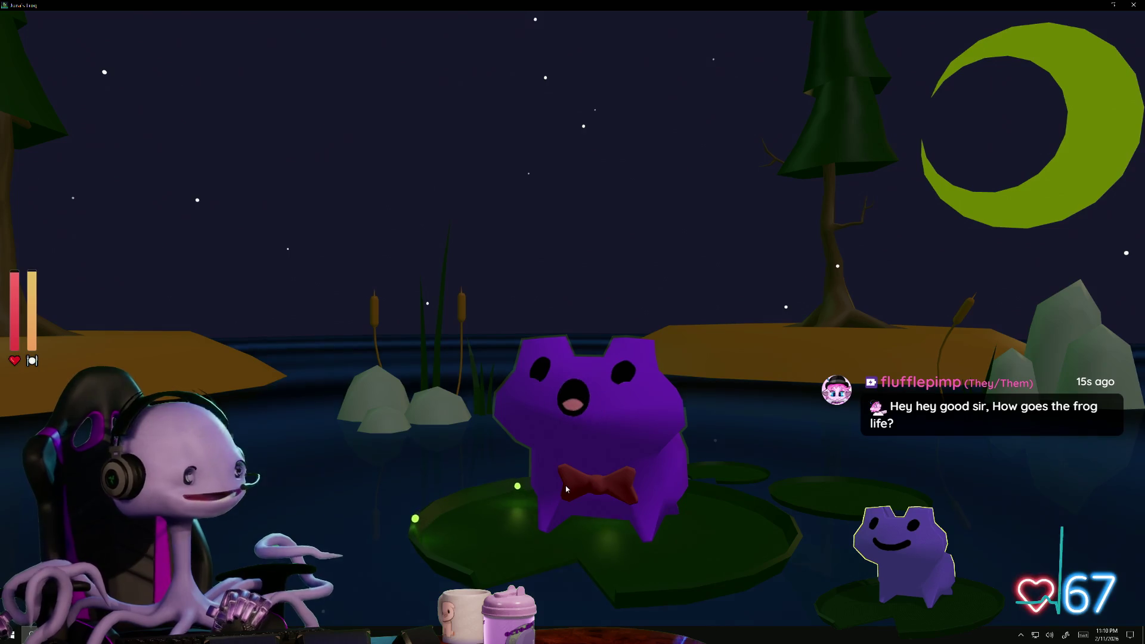
pyautogui.click(563, 477)
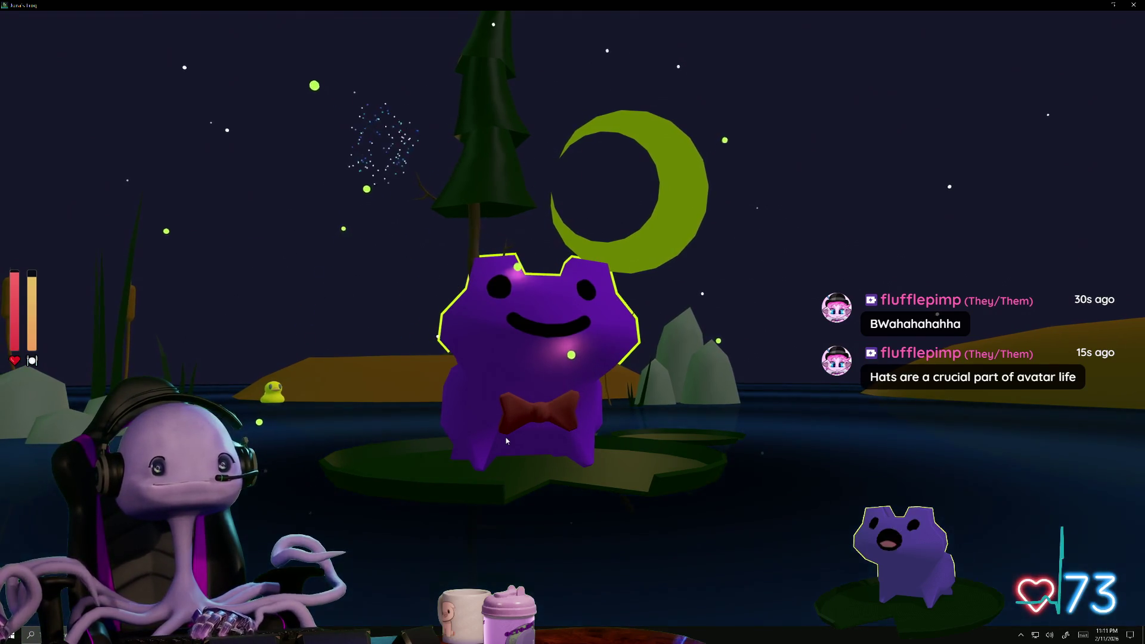
pyautogui.click(506, 441)
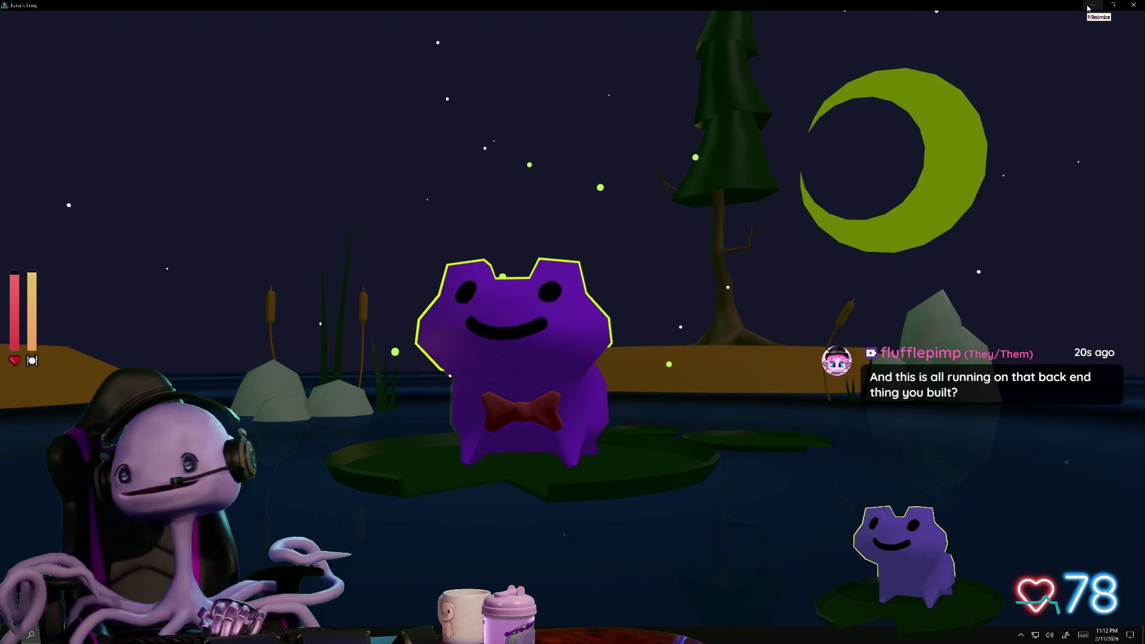
pyautogui.click(1087, 7)
# - Select the loop of headband faces just above the ear-cup
pyautogui.moveTo(496, 388)
pyautogui.keyDown('alt'); pyautogui.mouseDown()
pyautogui.moveTo(398, 402)
pyautogui.moveTo(468, 417)
pyautogui.moveTo(537, 266)
pyautogui.mouseUp(); pyautogui.keyUp('alt')
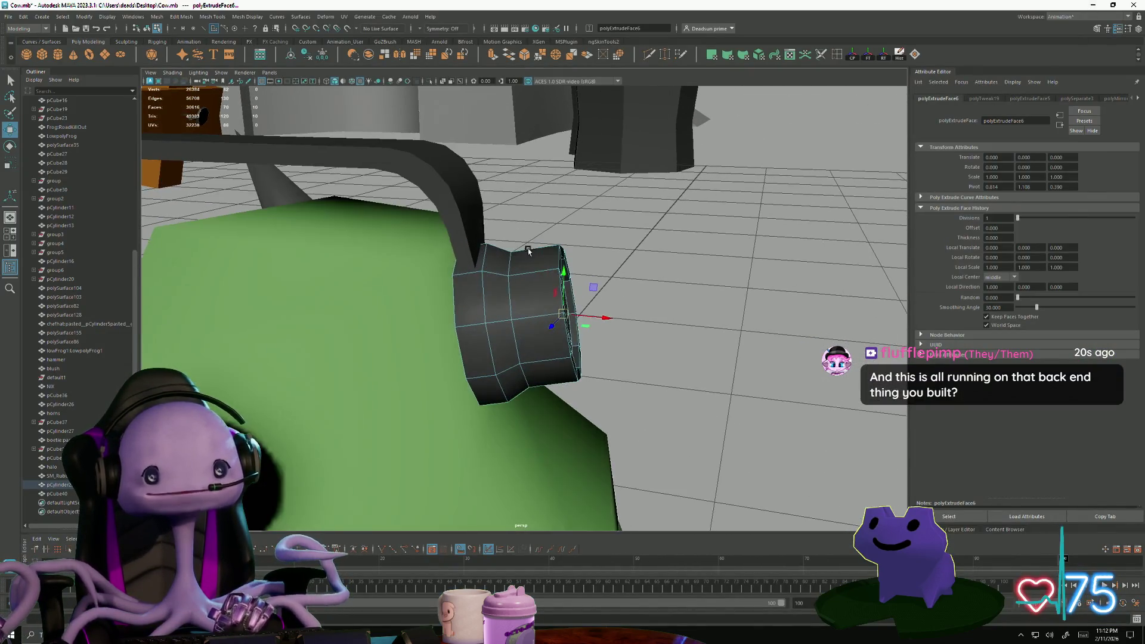
pyautogui.moveTo(469, 183); pyautogui.dragTo(472, 221, button='right')
pyautogui.click(473, 236)
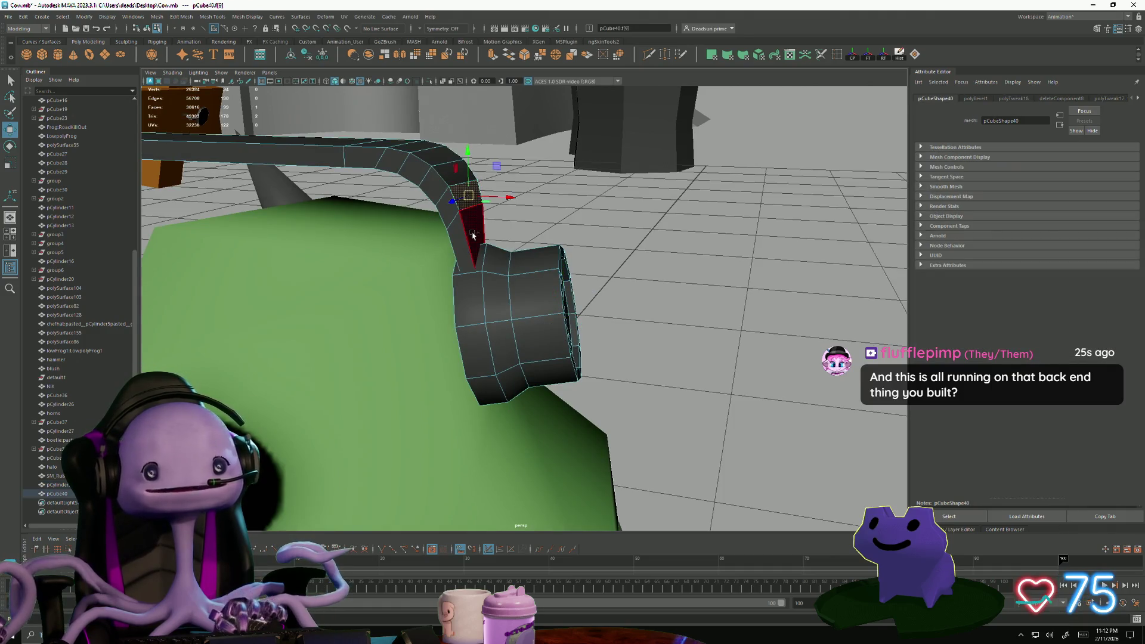
pyautogui.keyDown('alt'); pyautogui.moveTo(442, 267); pyautogui.dragTo(436, 283); pyautogui.keyUp('alt')
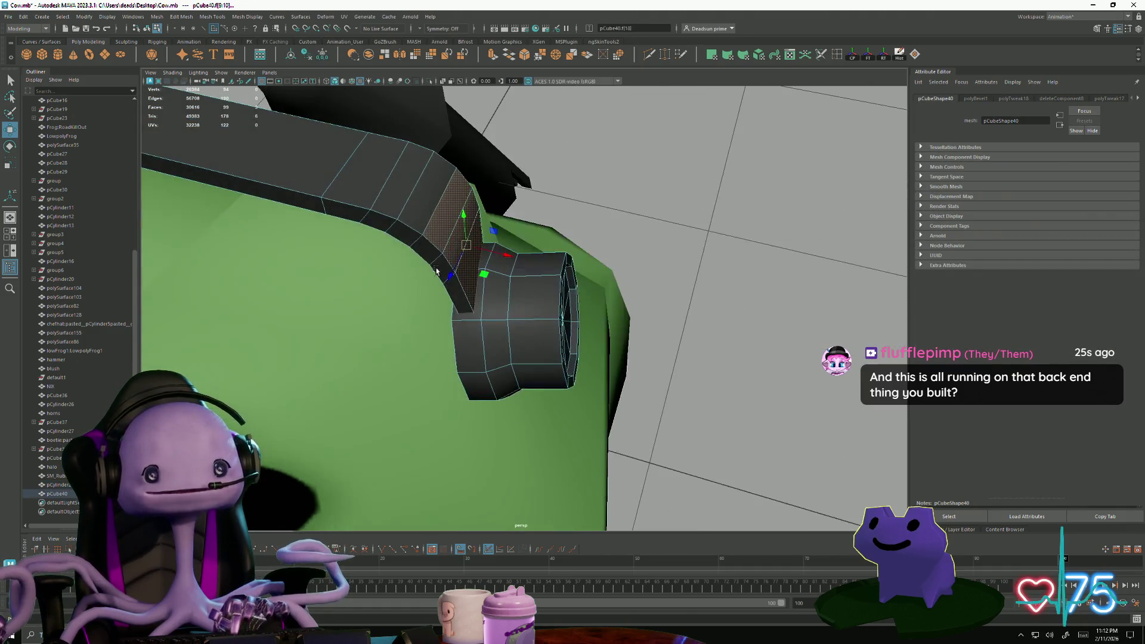
pyautogui.doubleClick(409, 185)
pyautogui.moveTo(409, 184)
pyautogui.keyDown('alt'); pyautogui.mouseDown()
pyautogui.moveTo(364, 280)
pyautogui.moveTo(442, 299)
pyautogui.moveTo(372, 285)
pyautogui.moveTo(552, 276)
pyautogui.moveTo(479, 294)
pyautogui.mouseUp(); pyautogui.keyUp('alt')
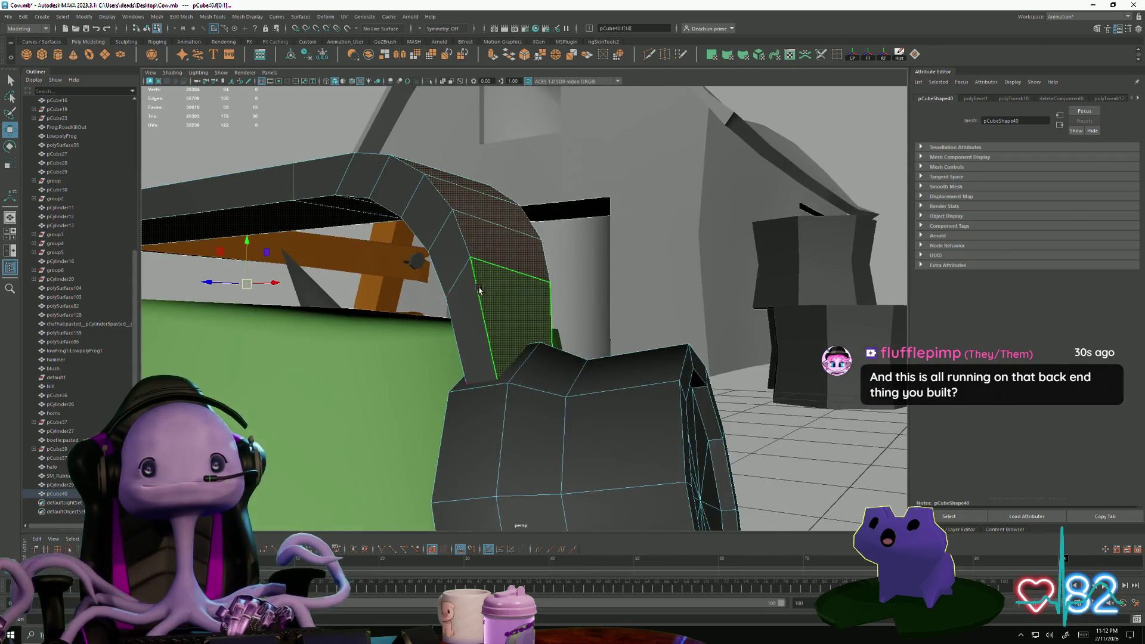
pyautogui.moveTo(505, 427)
pyautogui.keyDown('alt'); pyautogui.mouseDown()
pyautogui.moveTo(473, 452)
pyautogui.moveTo(473, 435)
pyautogui.moveTo(469, 458)
pyautogui.moveTo(485, 441)
pyautogui.moveTo(475, 429)
pyautogui.mouseUp(); pyautogui.keyUp('alt')
# - Delete the headband's end cap face to leave an open end
pyautogui.click(473, 361)
pyautogui.press('Delete')
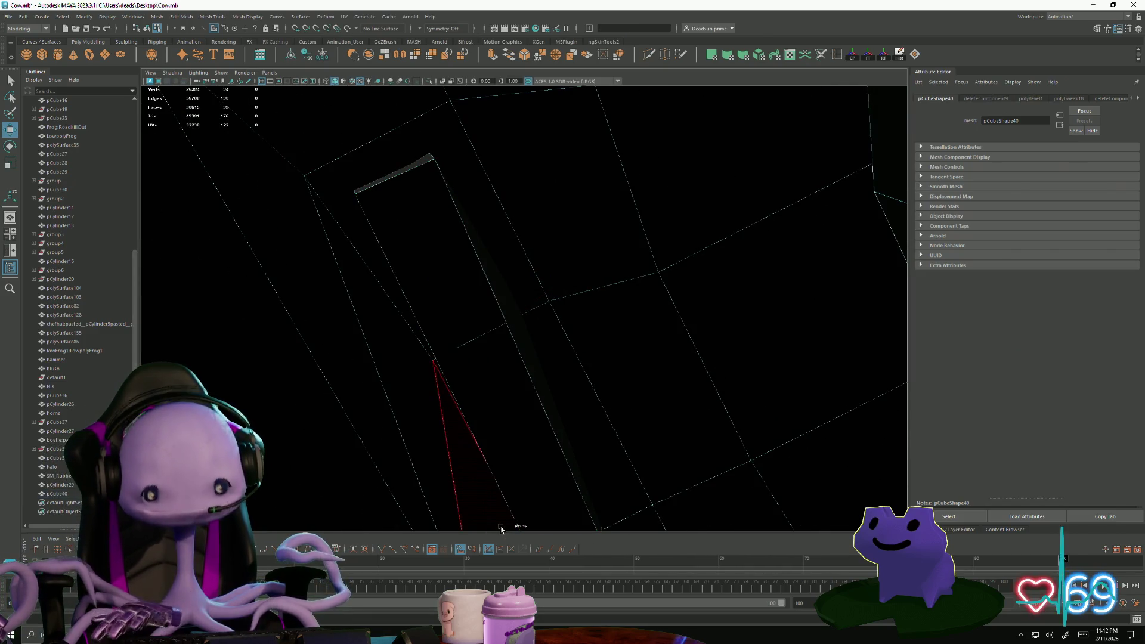
pyautogui.moveTo(451, 379)
pyautogui.keyDown('alt'); pyautogui.mouseDown()
pyautogui.moveTo(455, 426)
pyautogui.moveTo(256, 335)
pyautogui.moveTo(496, 313)
pyautogui.moveTo(501, 265)
pyautogui.moveTo(494, 286)
pyautogui.mouseUp(); pyautogui.keyUp('alt')
# - Switch the headband to edge mode and select a strip of faces along it
pyautogui.rightClick(502, 264)
pyautogui.click(506, 247)
pyautogui.moveTo(514, 276); pyautogui.dragTo(440, 253, button='right')
pyautogui.keyDown('alt'); pyautogui.moveTo(465, 258); pyautogui.dragTo(374, 260); pyautogui.keyUp('alt')
pyautogui.doubleClick(375, 260)
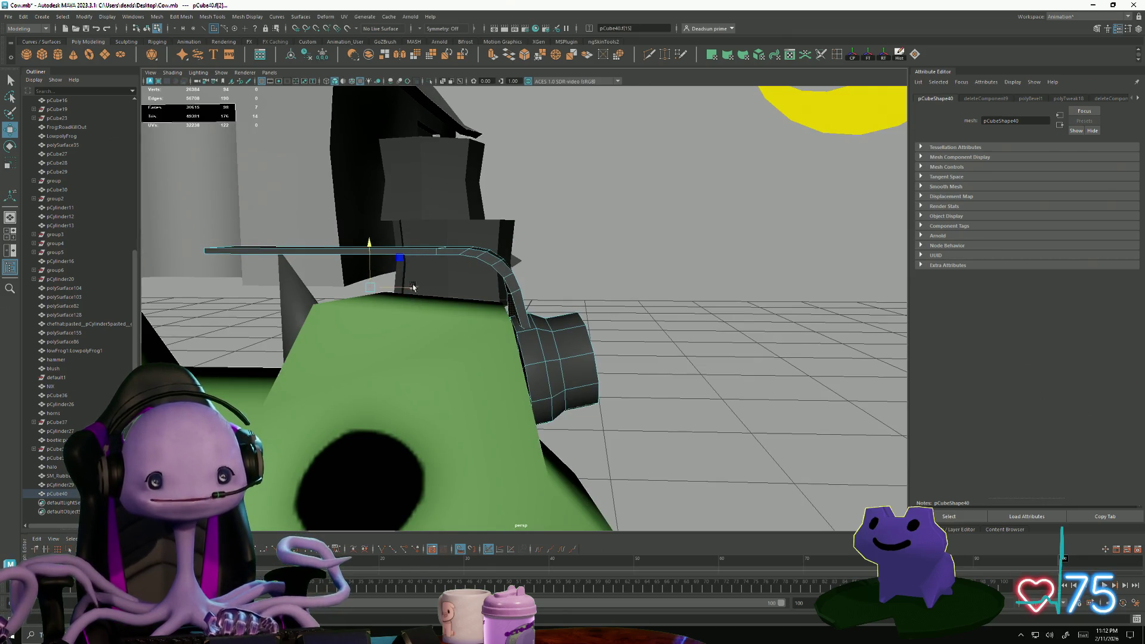
pyautogui.moveTo(415, 291)
pyautogui.keyDown('alt'); pyautogui.mouseDown()
pyautogui.moveTo(409, 371)
pyautogui.moveTo(388, 383)
pyautogui.moveTo(429, 307)
pyautogui.moveTo(537, 248)
pyautogui.moveTo(465, 298)
pyautogui.moveTo(429, 345)
pyautogui.moveTo(498, 350)
pyautogui.moveTo(479, 415)
pyautogui.moveTo(489, 435)
pyautogui.mouseUp(); pyautogui.keyUp('alt')
# - Show the ear-cup cylinder's unsmoothed base mesh in object mode, then select the headband
pyautogui.press('F8')
pyautogui.click(498, 351)
pyautogui.press('1')
pyautogui.moveTo(671, 340)
pyautogui.keyDown('alt'); pyautogui.mouseDown()
pyautogui.moveTo(556, 409)
pyautogui.moveTo(556, 365)
pyautogui.mouseUp(); pyautogui.keyUp('alt')
pyautogui.click(698, 359)
pyautogui.moveTo(697, 359)
pyautogui.keyDown('alt'); pyautogui.mouseDown()
pyautogui.moveTo(485, 422)
pyautogui.moveTo(459, 288)
pyautogui.moveTo(486, 379)
pyautogui.mouseUp(); pyautogui.keyUp('alt')
pyautogui.click(459, 288)
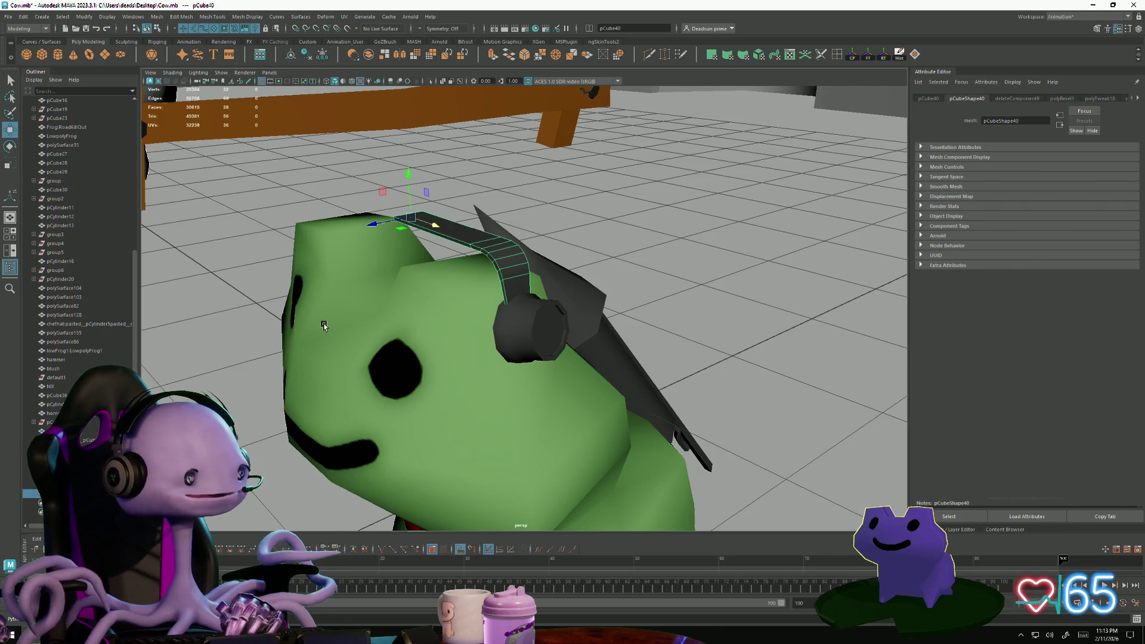
# - Select the ear-cup cylinder and rotate it against the side of the frog's head
pyautogui.moveTo(331, 317)
pyautogui.keyDown('alt'); pyautogui.mouseDown()
pyautogui.moveTo(532, 295)
pyautogui.moveTo(390, 371)
pyautogui.moveTo(504, 281)
pyautogui.moveTo(488, 314)
pyautogui.mouseUp(); pyautogui.keyUp('alt')
pyautogui.click(532, 295)
pyautogui.click(503, 281)
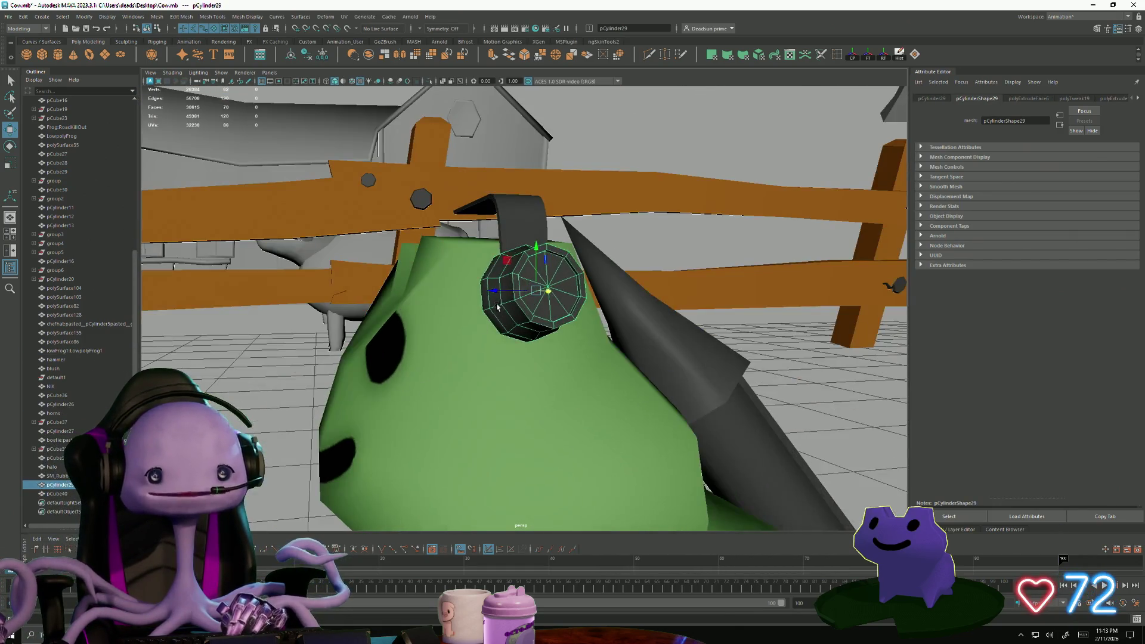
pyautogui.scroll(3, 490, 325)
pyautogui.press('e')
pyautogui.moveTo(541, 284)
pyautogui.mouseDown()
pyautogui.moveTo(559, 327)
pyautogui.moveTo(492, 370)
pyautogui.moveTo(517, 303)
pyautogui.moveTo(608, 408)
pyautogui.moveTo(536, 387)
pyautogui.moveTo(513, 358)
pyautogui.moveTo(506, 370)
pyautogui.moveTo(470, 366)
pyautogui.moveTo(543, 318)
pyautogui.mouseUp()
# - Check the ear-cup's fit under the headband end, then reselect the cylinder
pyautogui.scroll(-3, 558, 328)
pyautogui.scroll(2, 517, 303)
pyautogui.scroll(-3, 527, 365)
pyautogui.click(507, 369)
pyautogui.scroll(3, 506, 370)
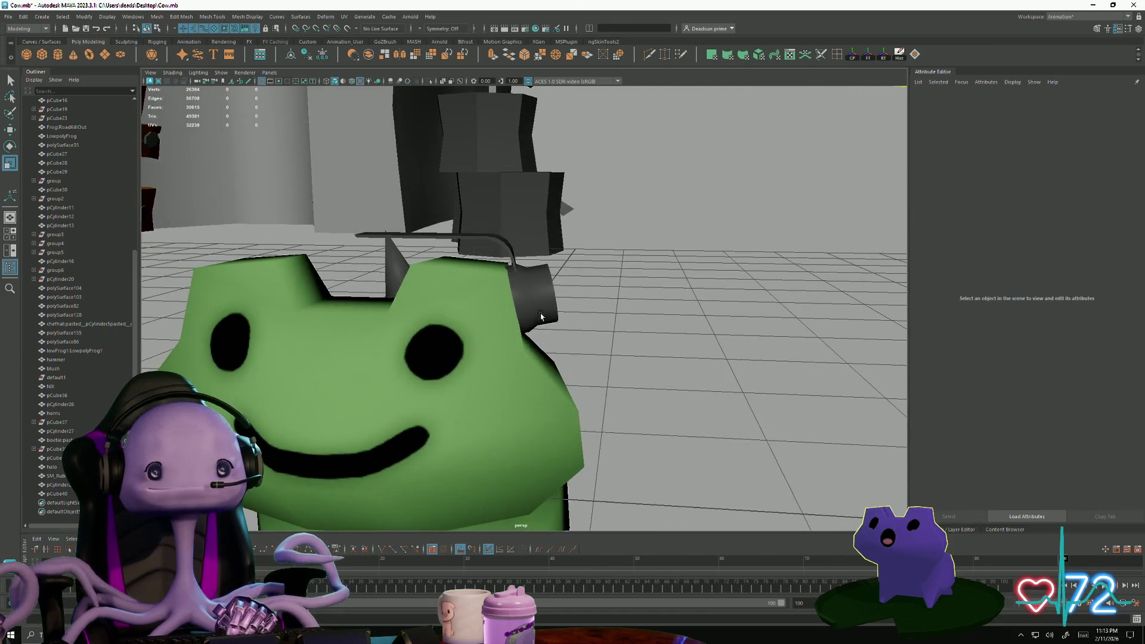
pyautogui.click(543, 318)
pyautogui.scroll(-3, 637, 375)
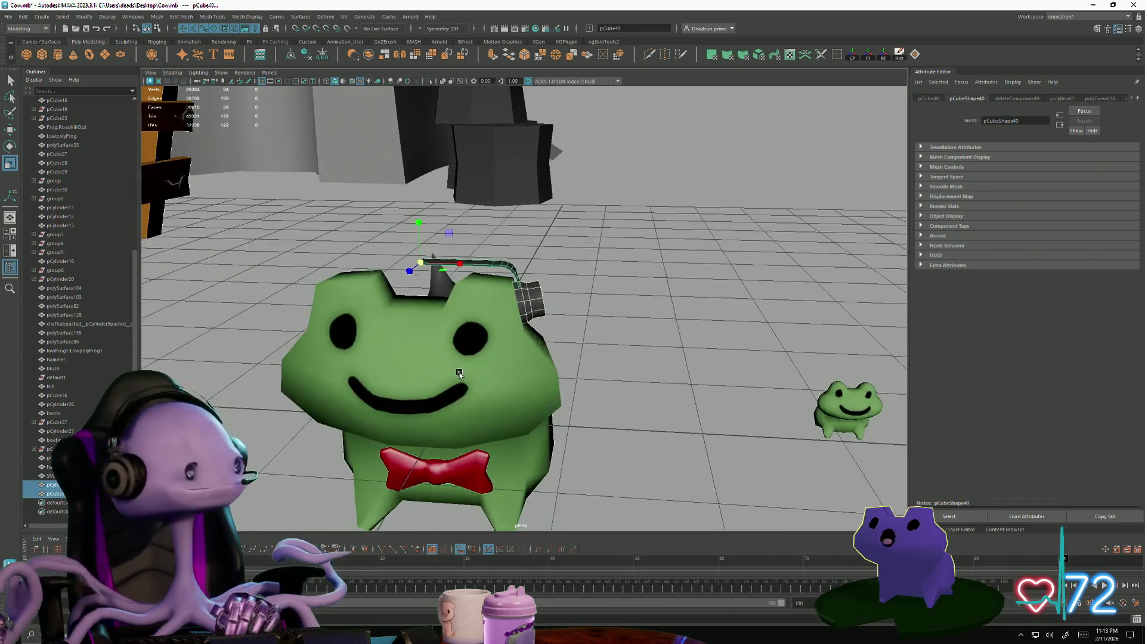
pyautogui.keyDown('alt'); pyautogui.moveTo(596, 394); pyautogui.dragTo(546, 421); pyautogui.keyUp('alt')
pyautogui.moveTo(471, 399)
pyautogui.keyDown('alt'); pyautogui.mouseDown()
pyautogui.moveTo(494, 394)
pyautogui.moveTo(456, 399)
pyautogui.moveTo(441, 382)
pyautogui.moveTo(424, 401)
pyautogui.moveTo(443, 393)
pyautogui.mouseUp(); pyautogui.keyUp('alt')
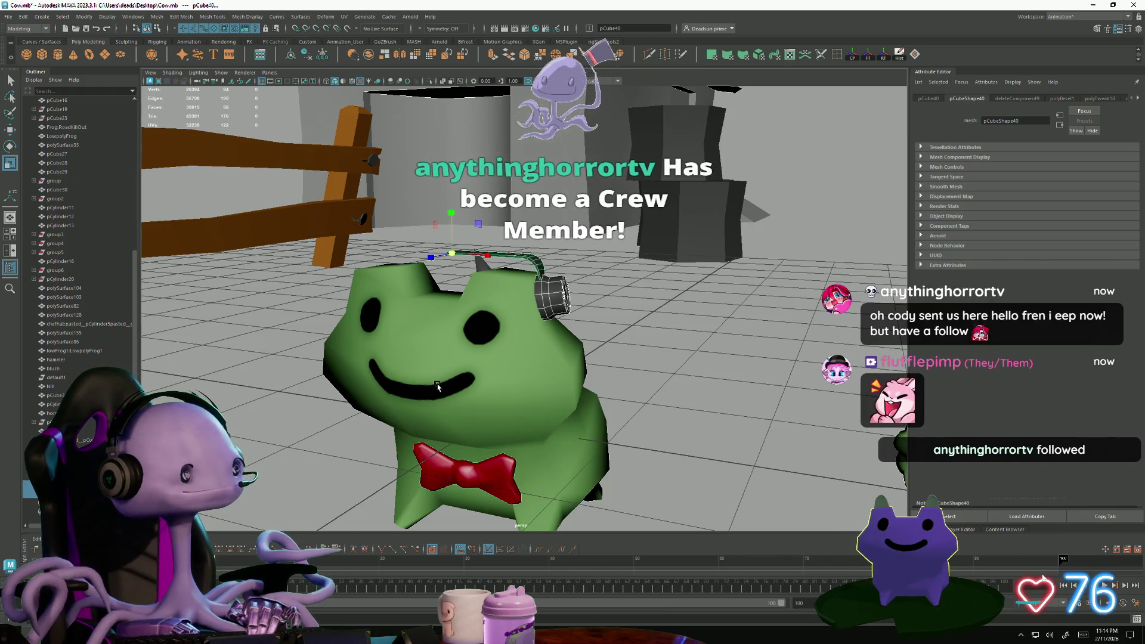
pyautogui.hotkey('alt', 'shift', 'v')
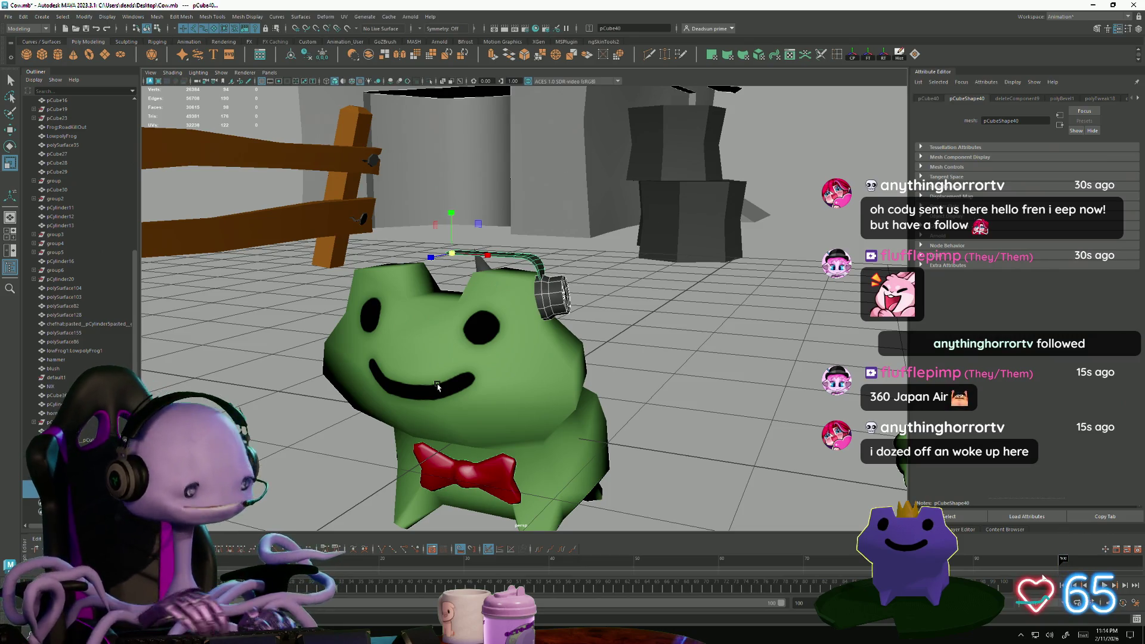
pyautogui.hotkey('alt', 'Tab')
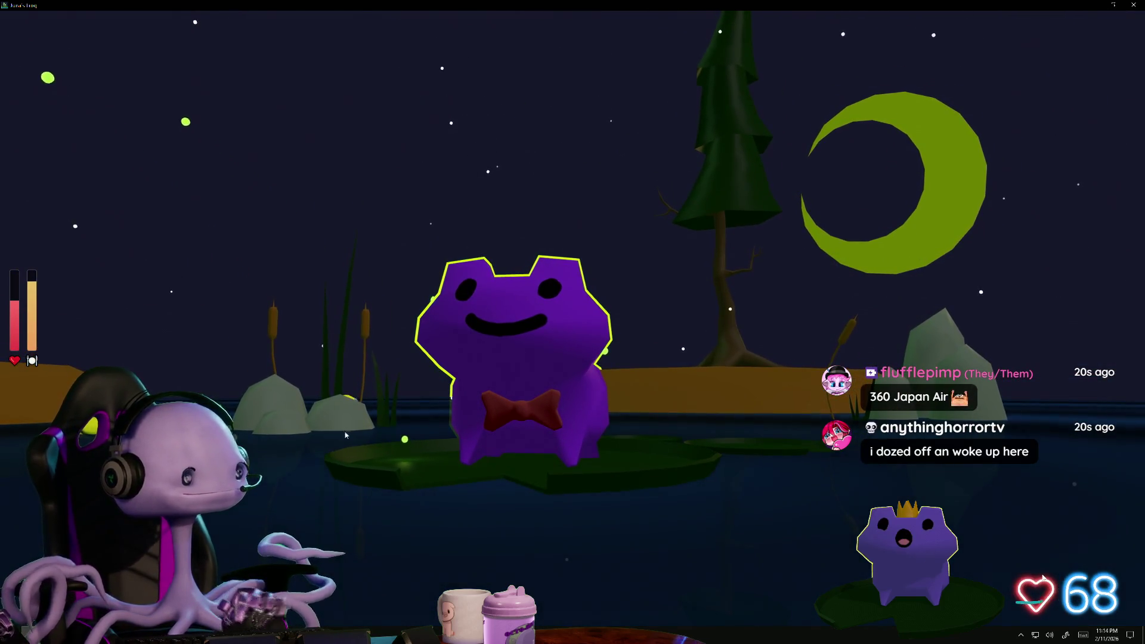
pyautogui.hotkey('alt', 'Tab')
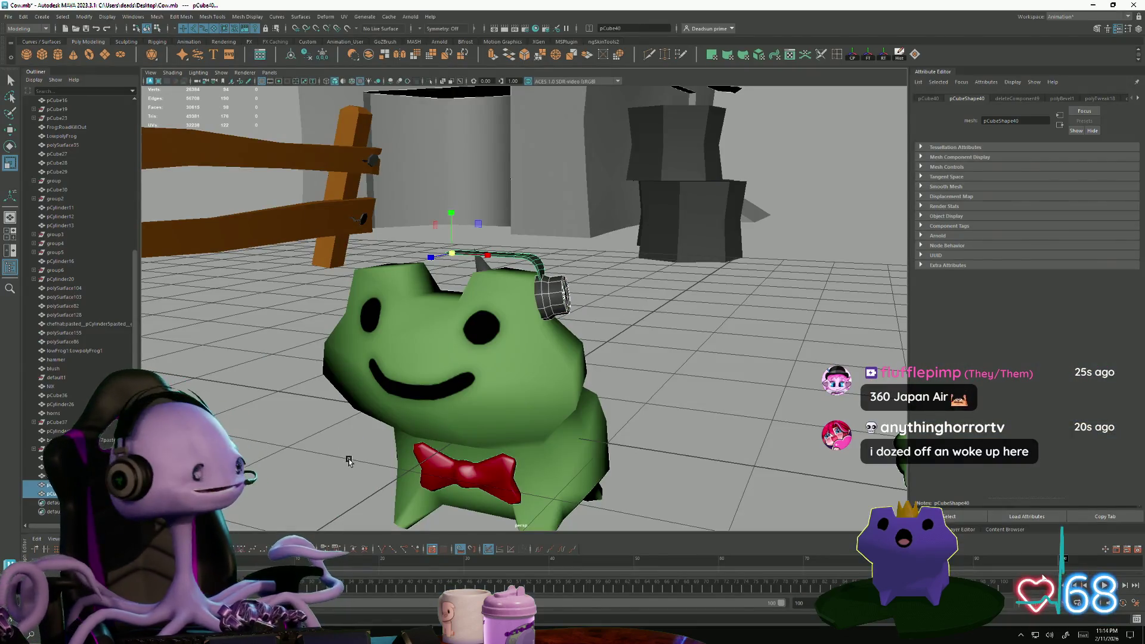
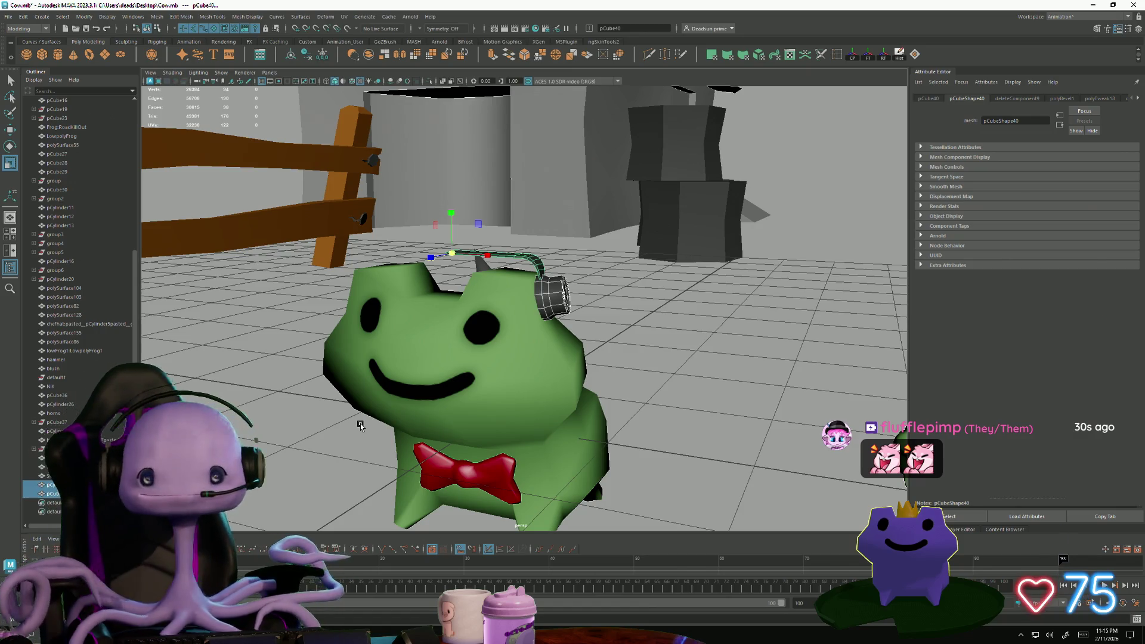
# - Extrude the end-cap faces of the headphone ear cup cylinder
pyautogui.moveTo(485, 398)
pyautogui.keyDown('alt'); pyautogui.mouseDown()
pyautogui.moveTo(505, 390)
pyautogui.moveTo(572, 281)
pyautogui.moveTo(611, 267)
pyautogui.mouseUp(); pyautogui.keyUp('alt')
pyautogui.click(611, 268)
pyautogui.moveTo(612, 278); pyautogui.dragTo(607, 298, button='right')
pyautogui.keyDown('alt'); pyautogui.moveTo(607, 298); pyautogui.dragTo(572, 388); pyautogui.keyUp('alt')
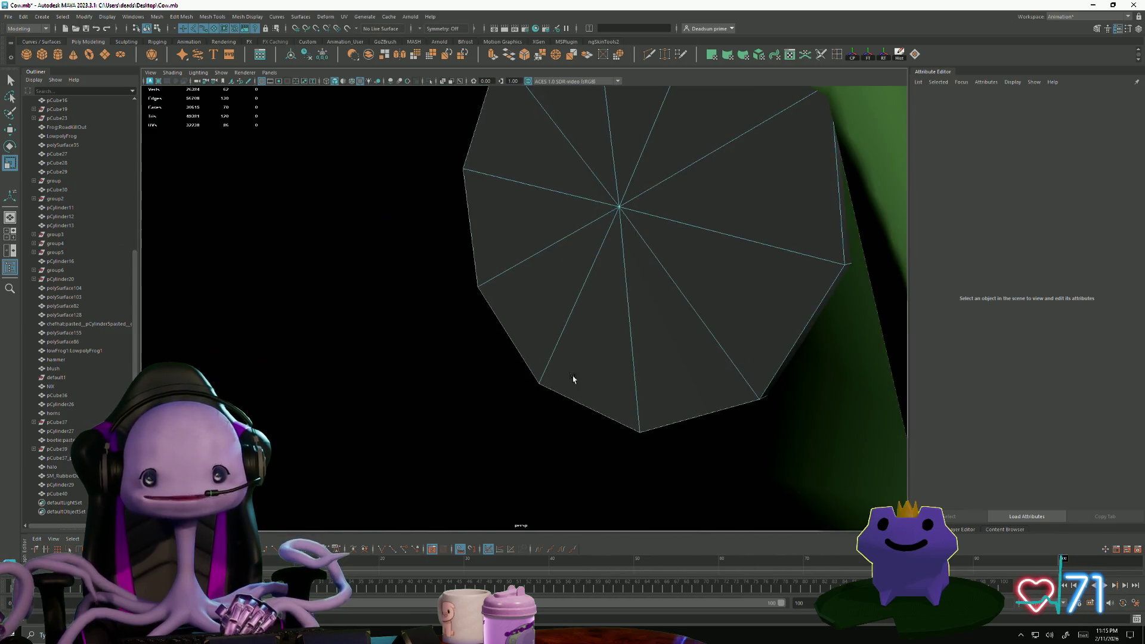
pyautogui.click(611, 195)
pyautogui.scroll(-5, 750, 287)
pyautogui.keyDown('alt'); pyautogui.moveTo(655, 250); pyautogui.dragTo(599, 229); pyautogui.keyUp('alt')
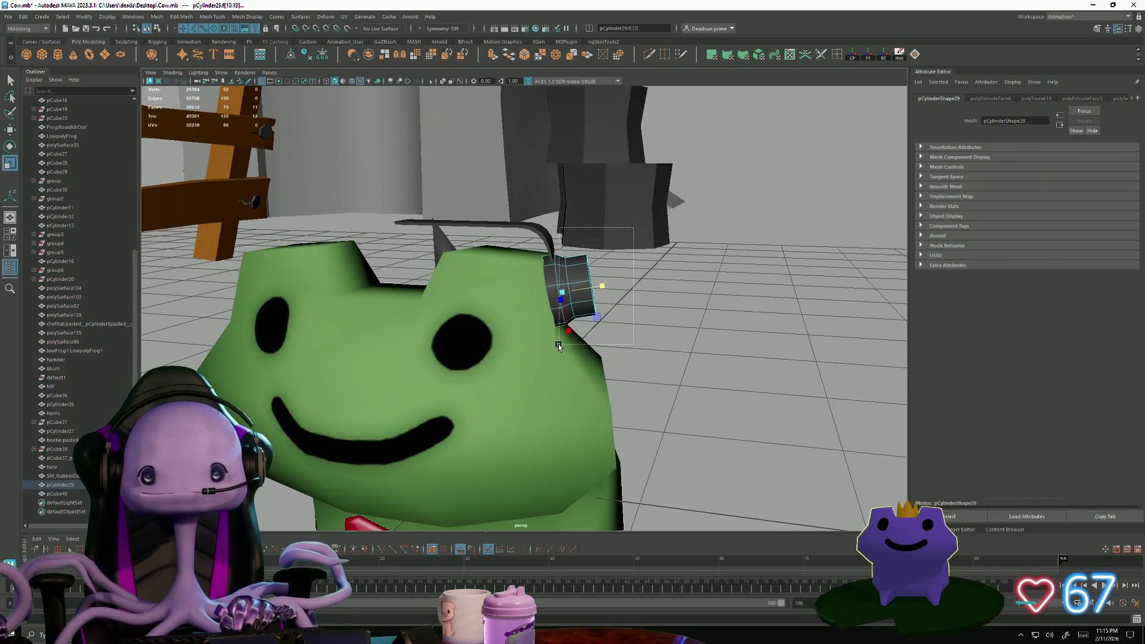
pyautogui.moveTo(606, 272)
pyautogui.keyDown('alt'); pyautogui.mouseDown()
pyautogui.moveTo(658, 250)
pyautogui.moveTo(611, 292)
pyautogui.mouseUp(); pyautogui.keyUp('alt')
pyautogui.moveTo(560, 349)
pyautogui.keyDown('alt'); pyautogui.mouseDown()
pyautogui.moveTo(417, 340)
pyautogui.moveTo(521, 388)
pyautogui.moveTo(477, 377)
pyautogui.moveTo(537, 414)
pyautogui.moveTo(481, 372)
pyautogui.moveTo(640, 373)
pyautogui.moveTo(558, 338)
pyautogui.mouseUp(); pyautogui.keyUp('alt')
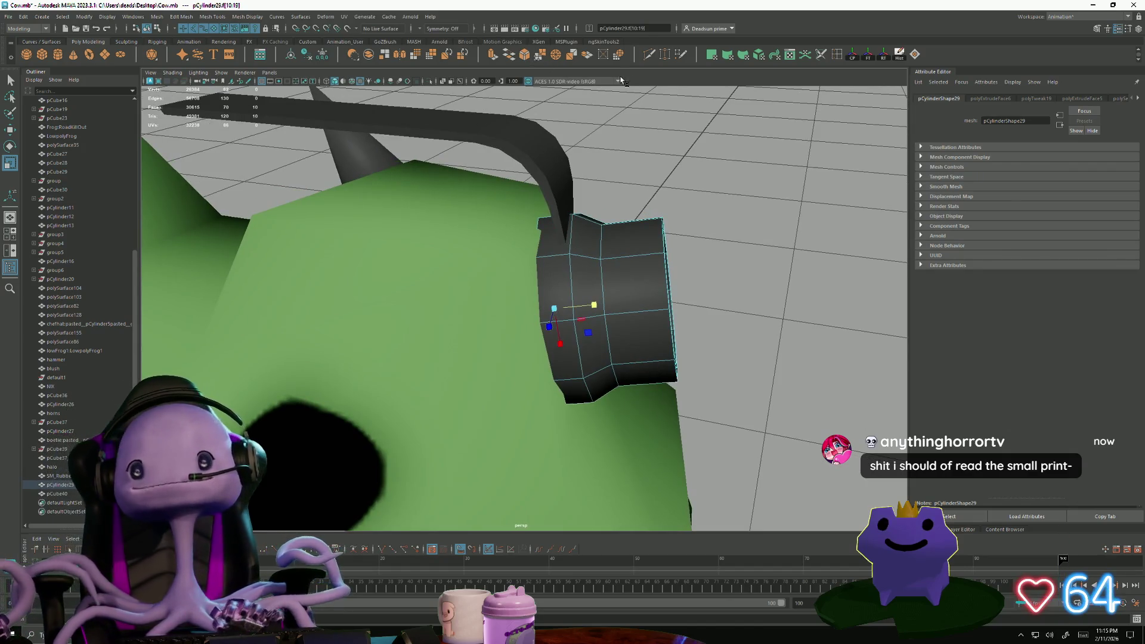
pyautogui.click(492, 57)
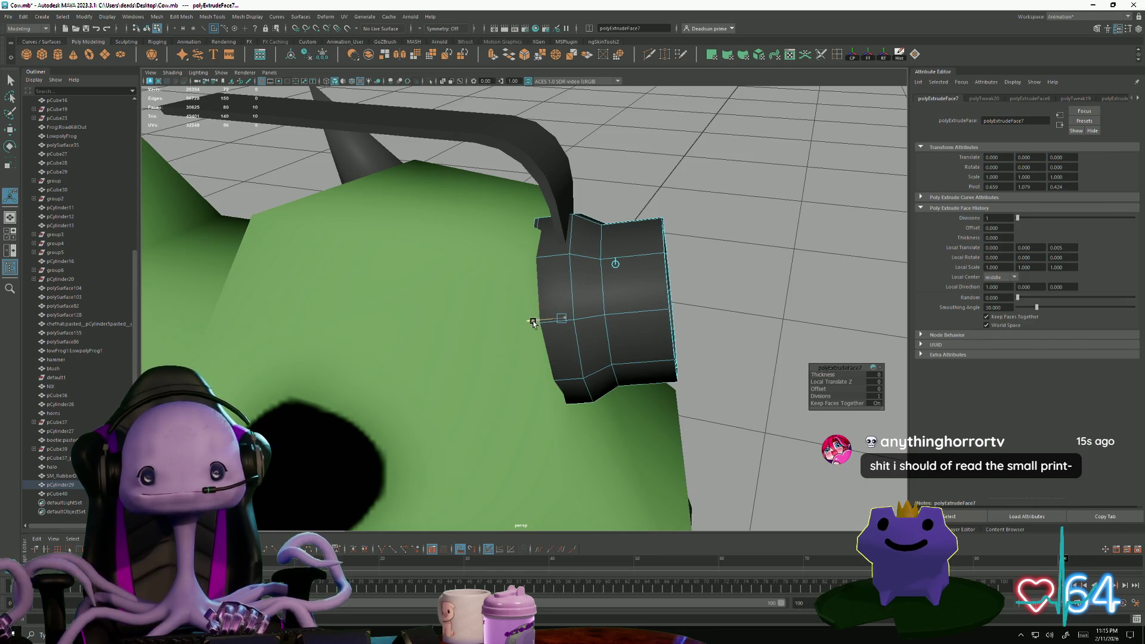
# - Lower the whole ear cup cylinder slightly in object mode and reselect it
pyautogui.keyDown('alt'); pyautogui.moveTo(583, 366); pyautogui.dragTo(510, 341); pyautogui.keyUp('alt')
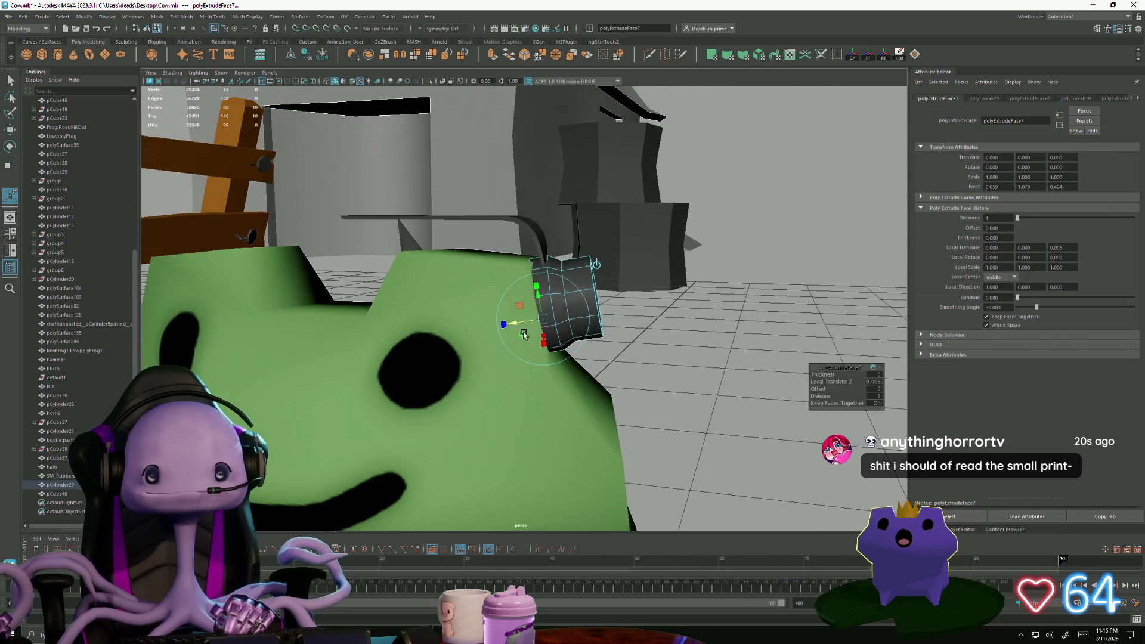
pyautogui.press('F8')
pyautogui.press('w')
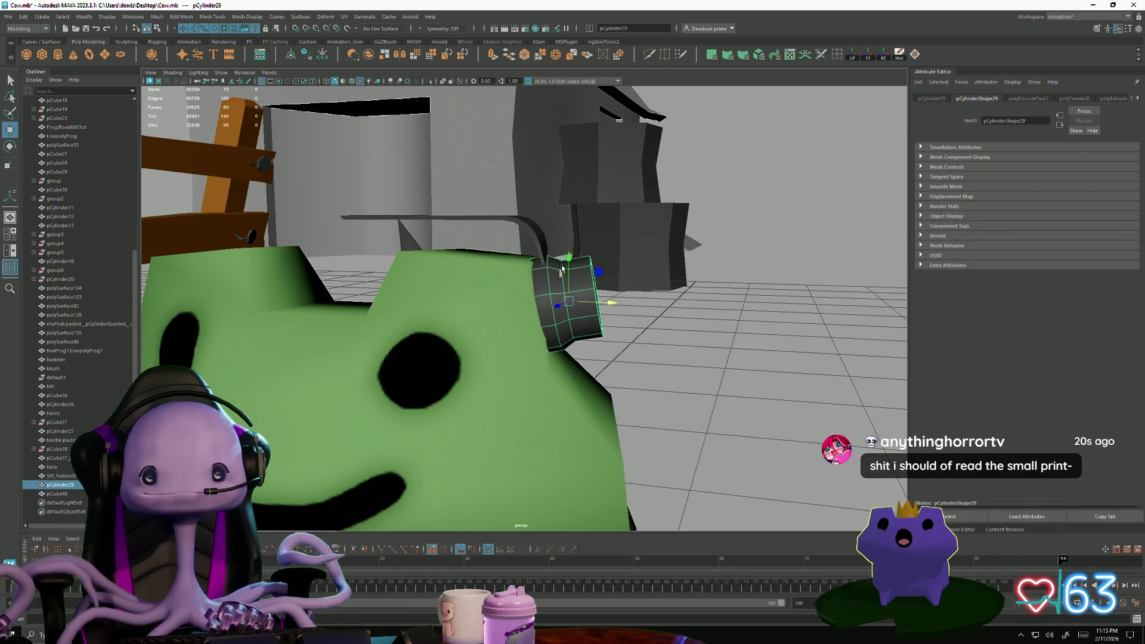
pyautogui.moveTo(569, 261)
pyautogui.mouseDown()
pyautogui.moveTo(448, 314)
pyautogui.moveTo(314, 302)
pyautogui.mouseUp()
pyautogui.click(314, 301)
pyautogui.keyDown('alt'); pyautogui.moveTo(391, 324); pyautogui.dragTo(518, 325); pyautogui.keyUp('alt')
pyautogui.click(569, 293)
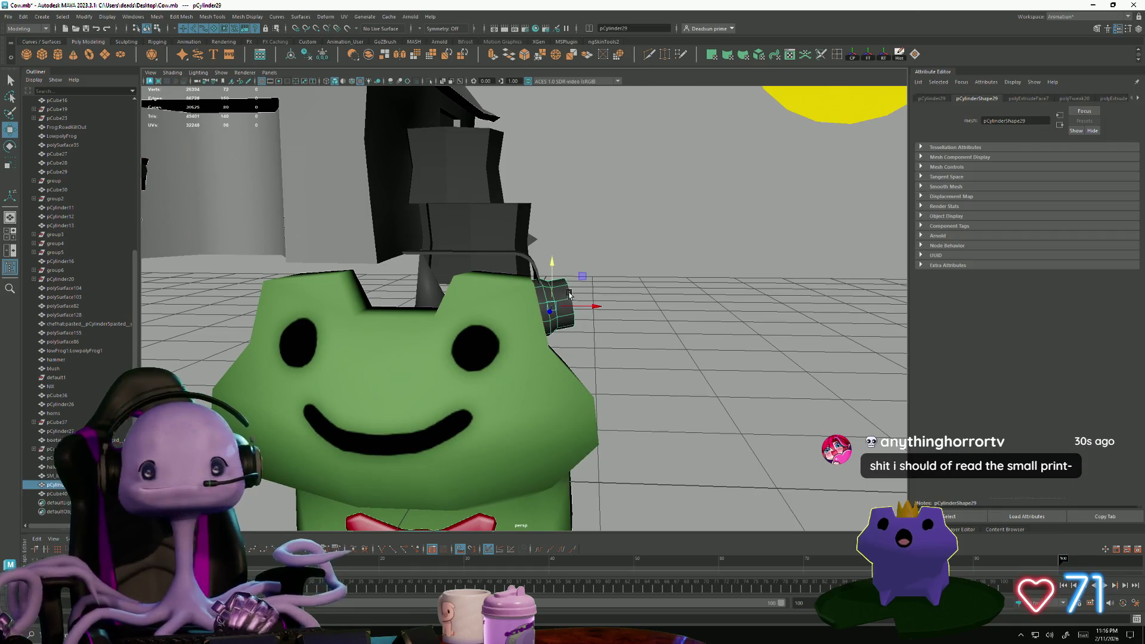
pyautogui.keyDown('alt'); pyautogui.moveTo(538, 374); pyautogui.dragTo(504, 402); pyautogui.keyUp('alt')
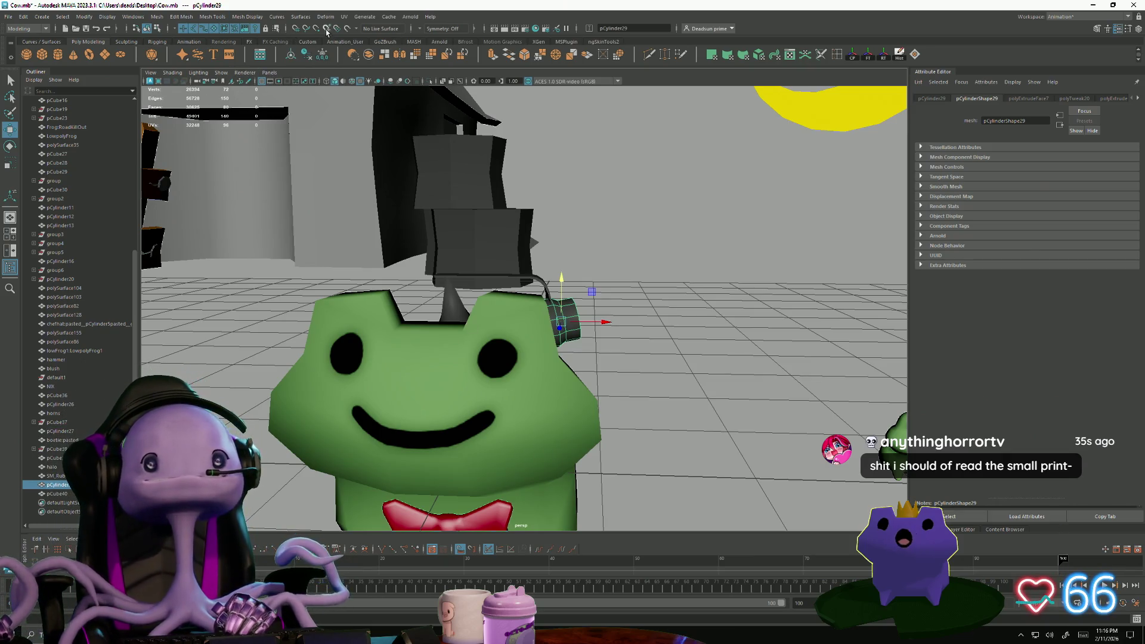
pyautogui.click(344, 16)
# - View the cylinder in a maximized UV Editor and try Move and Sew, then undo it
pyautogui.click(364, 34)
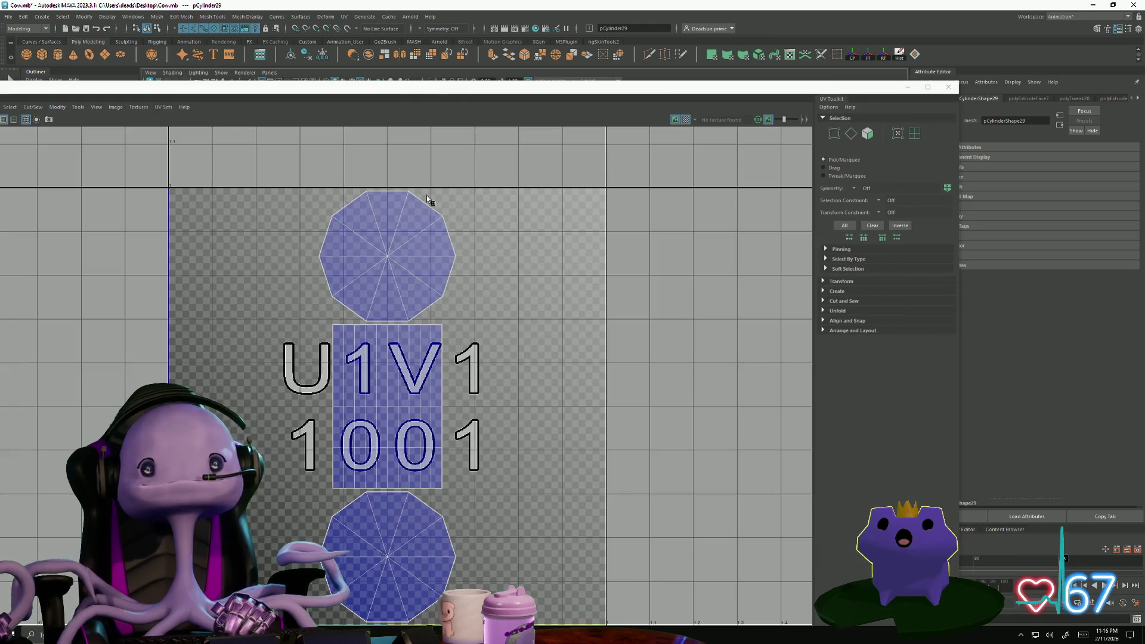
pyautogui.click(928, 87)
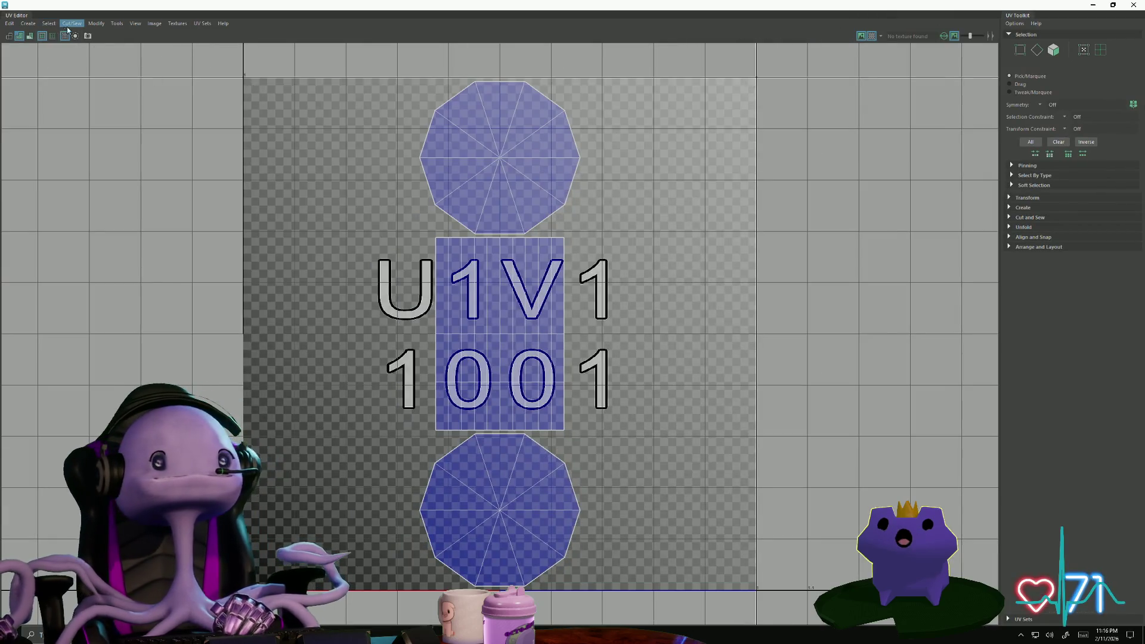
pyautogui.click(49, 24)
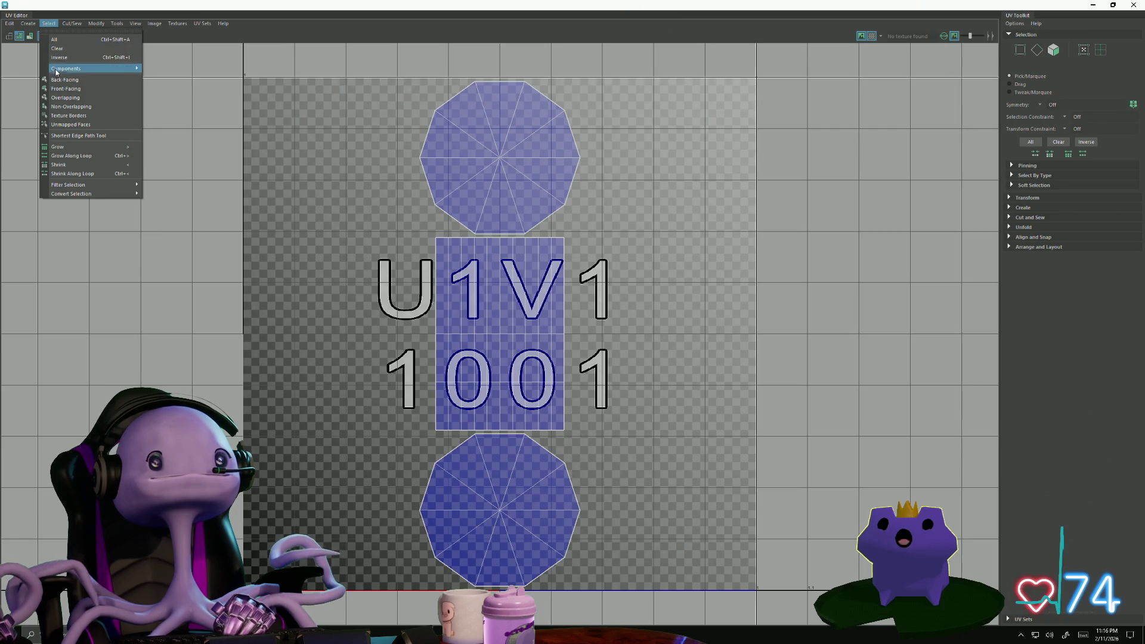
pyautogui.moveTo(72, 24)
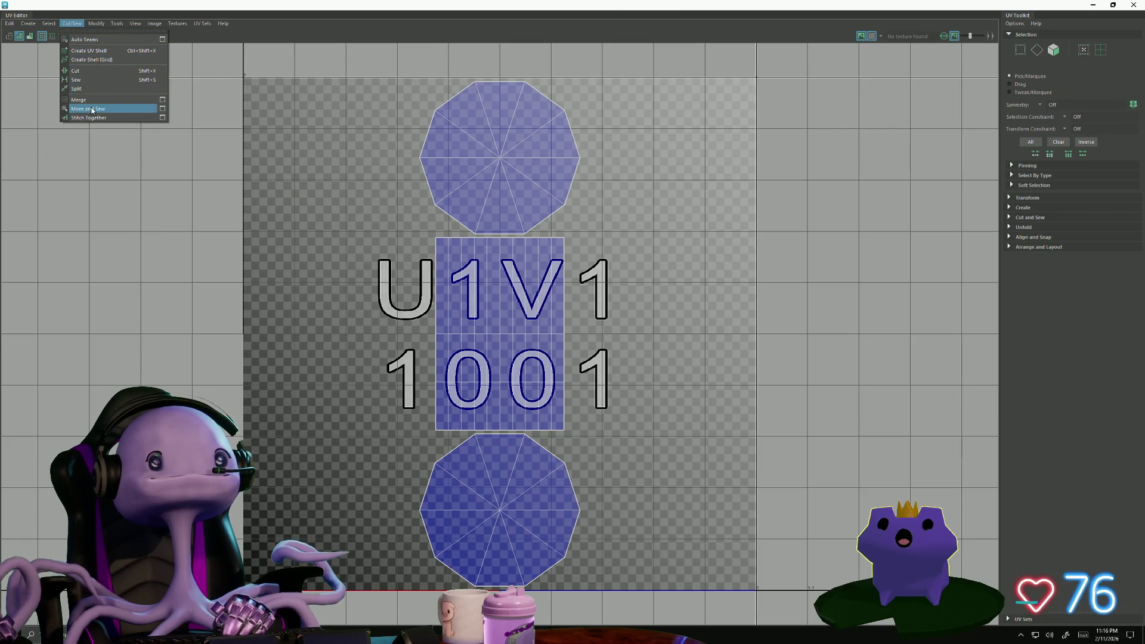
pyautogui.click(88, 109)
pyautogui.hotkey('ctrl', 'z')
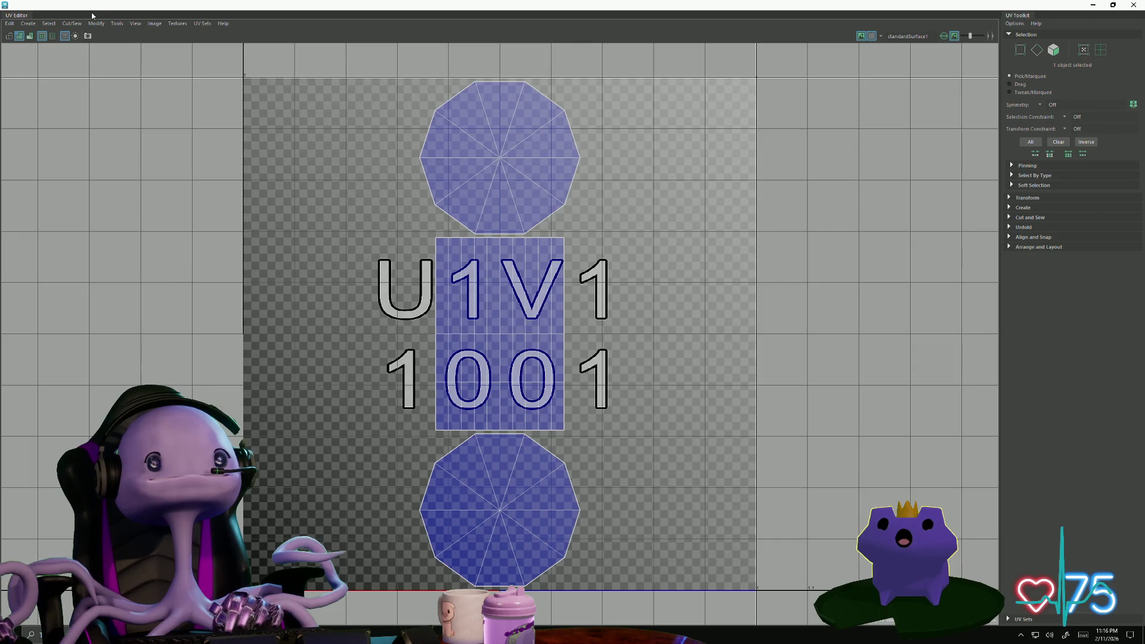
# - Apply Automatic UV projection to the headphone pieces and minimize the UV Editor
pyautogui.click(64, 23)
pyautogui.moveTo(53, 25)
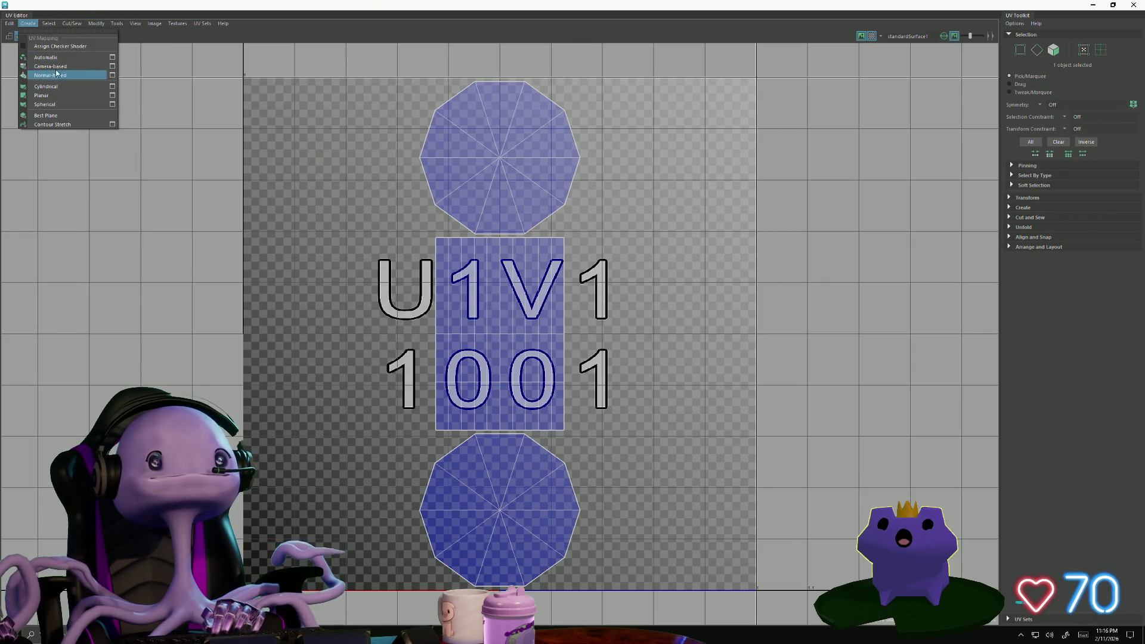
pyautogui.click(63, 58)
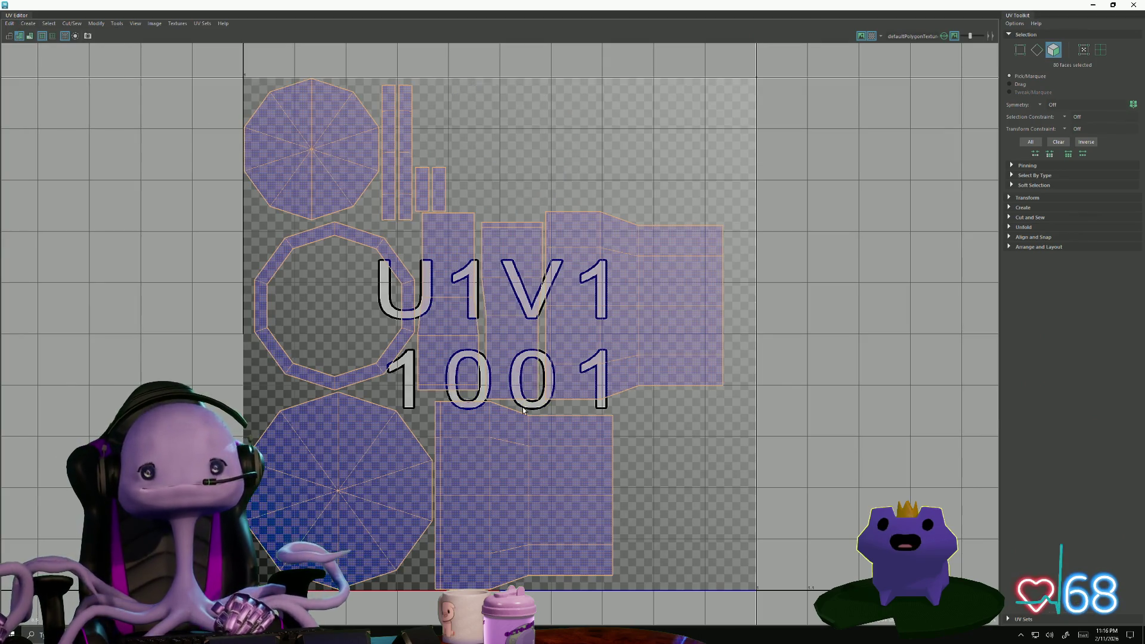
pyautogui.click(1094, 5)
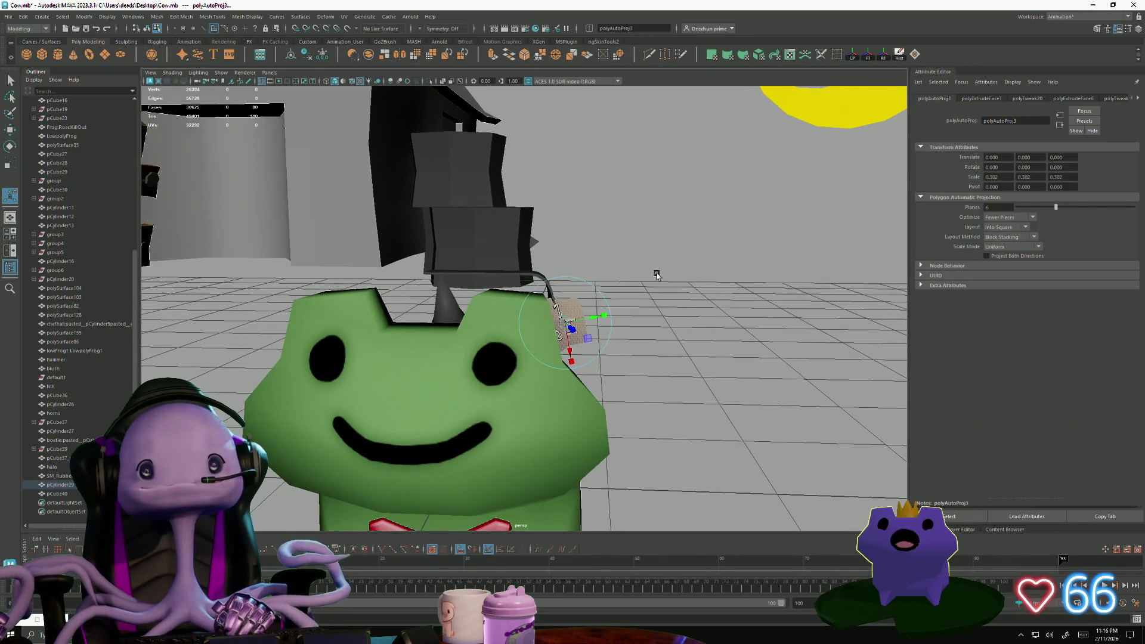
# - Select the headphone band pCube40 and give it Automatic UV projection
pyautogui.moveTo(541, 273); pyautogui.dragTo(539, 274, button='right')
pyautogui.click(544, 276)
pyautogui.click(543, 275)
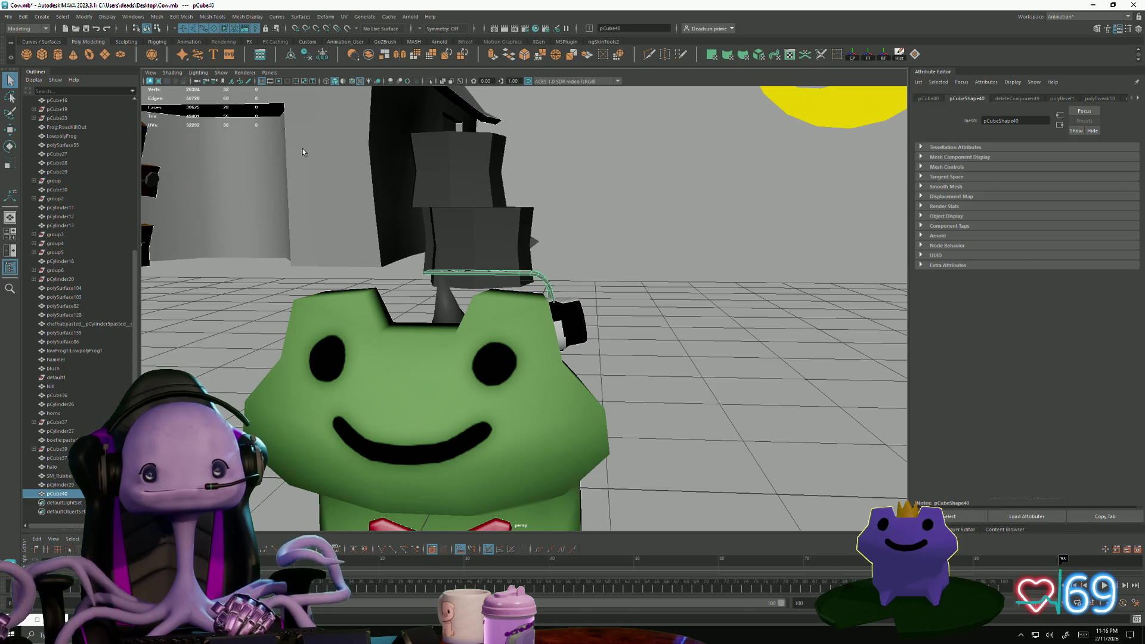
pyautogui.click(133, 17)
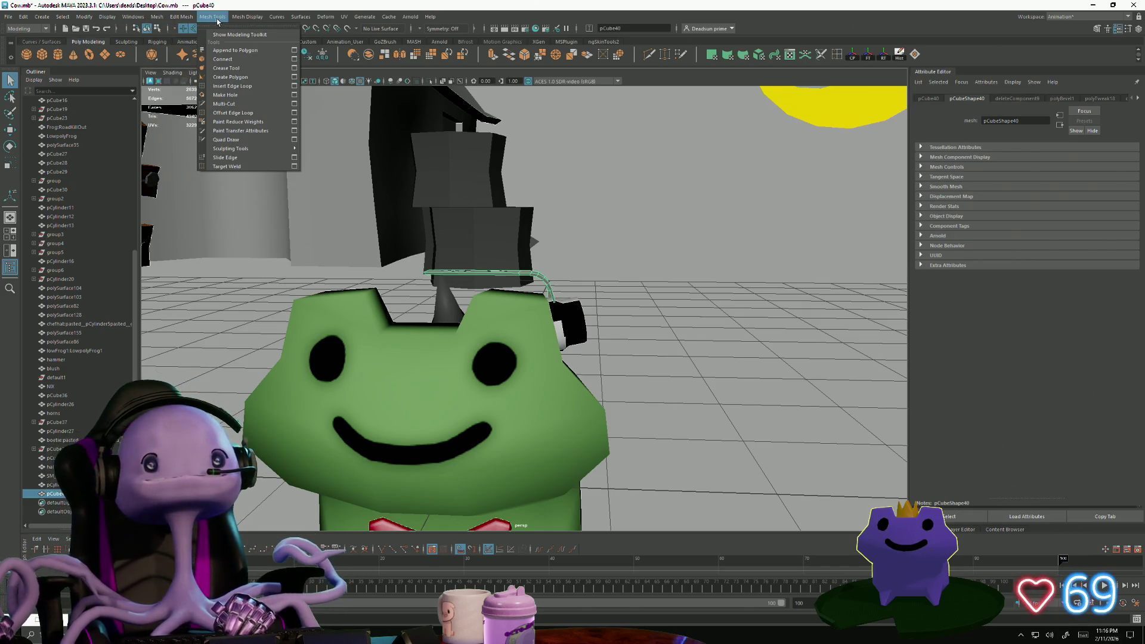
pyautogui.moveTo(136, 22)
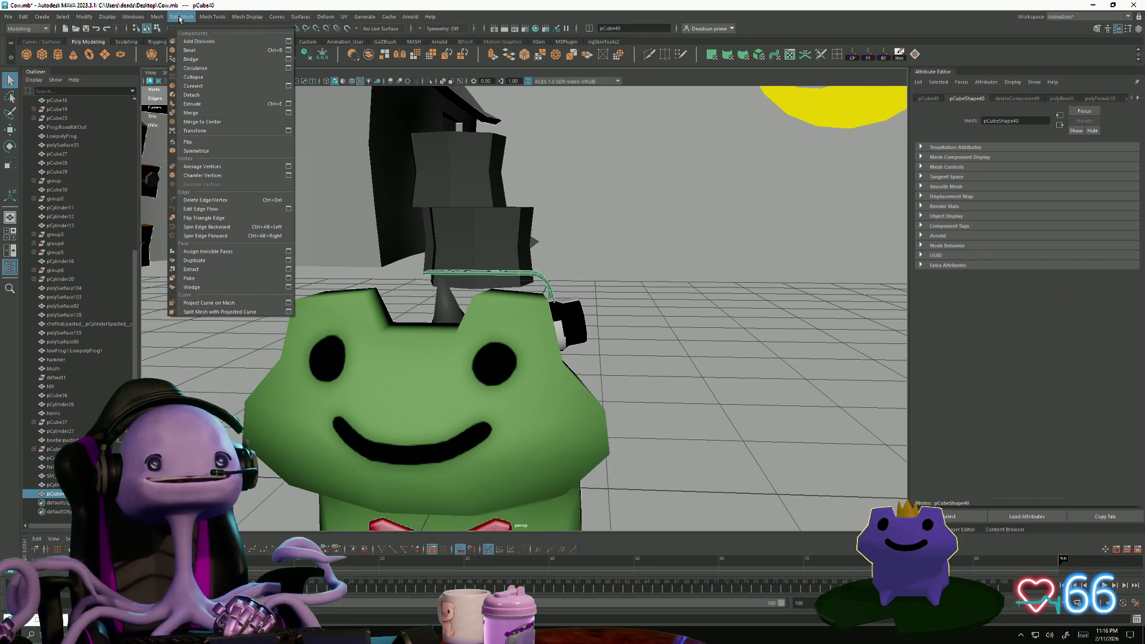
pyautogui.moveTo(207, 13)
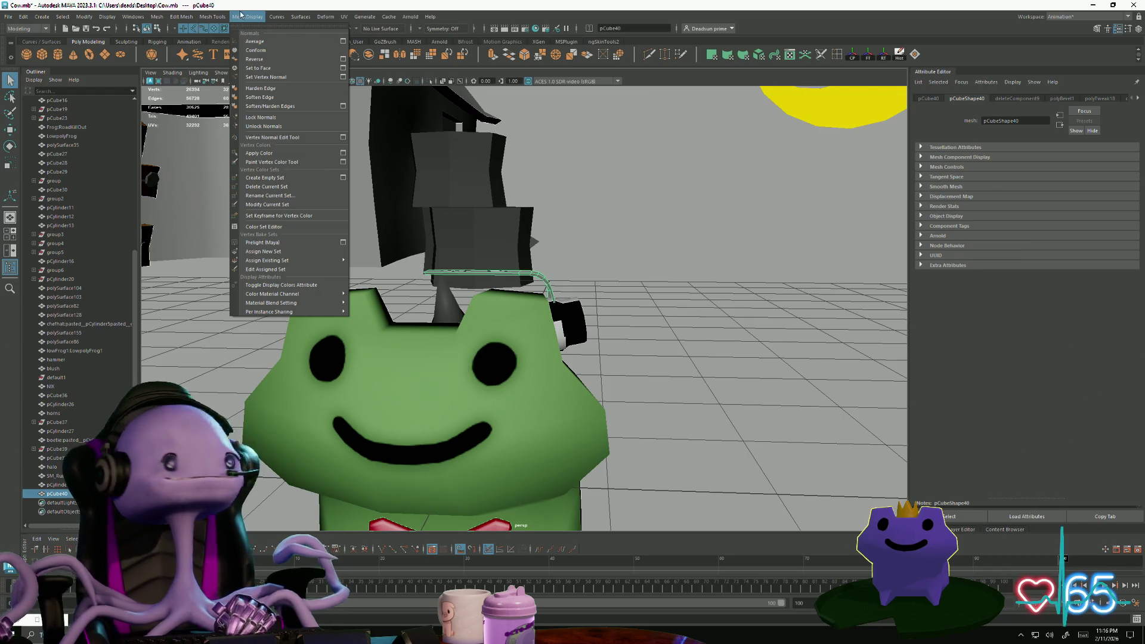
pyautogui.moveTo(274, 16)
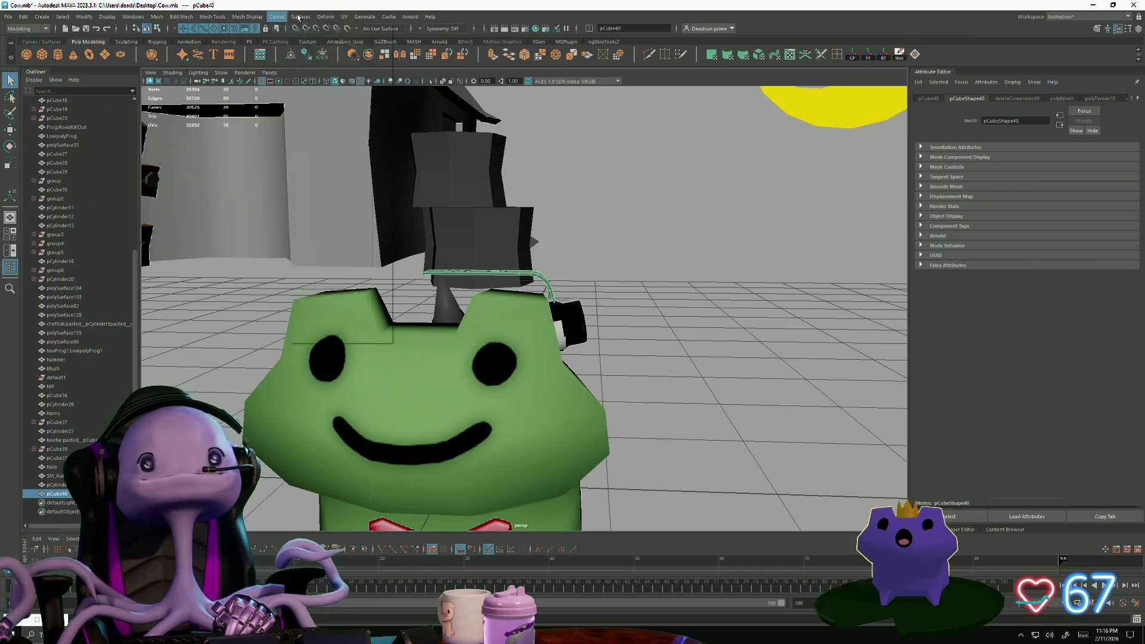
pyautogui.moveTo(84, 22)
pyautogui.moveTo(136, 22)
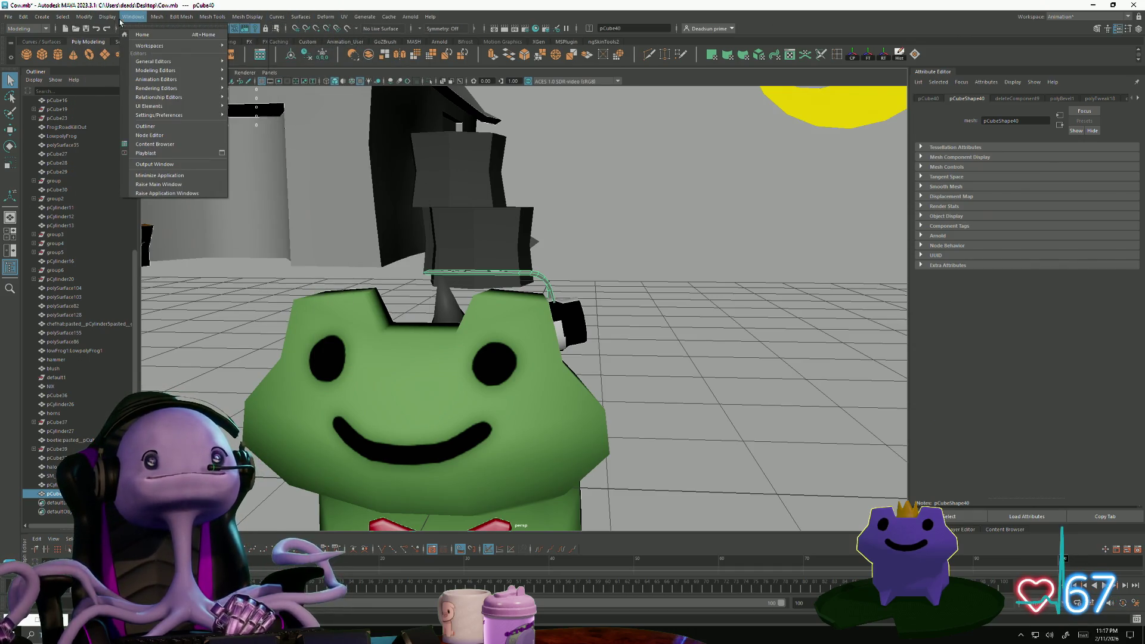
pyautogui.moveTo(344, 17)
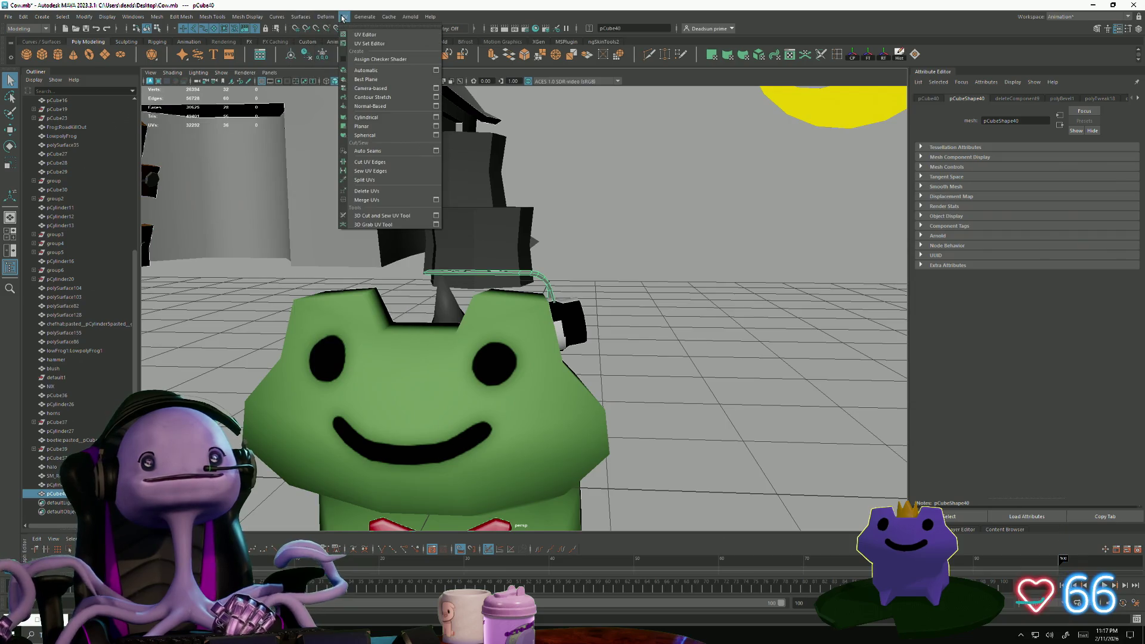
pyautogui.click(386, 73)
# - Separate the headphone band into individual meshes and select the piece pCube42
pyautogui.click(621, 274)
pyautogui.moveTo(620, 273)
pyautogui.keyDown('alt'); pyautogui.mouseDown()
pyautogui.moveTo(634, 320)
pyautogui.moveTo(532, 285)
pyautogui.mouseUp(); pyautogui.keyUp('alt')
pyautogui.moveTo(533, 285); pyautogui.dragTo(514, 262, button='right')
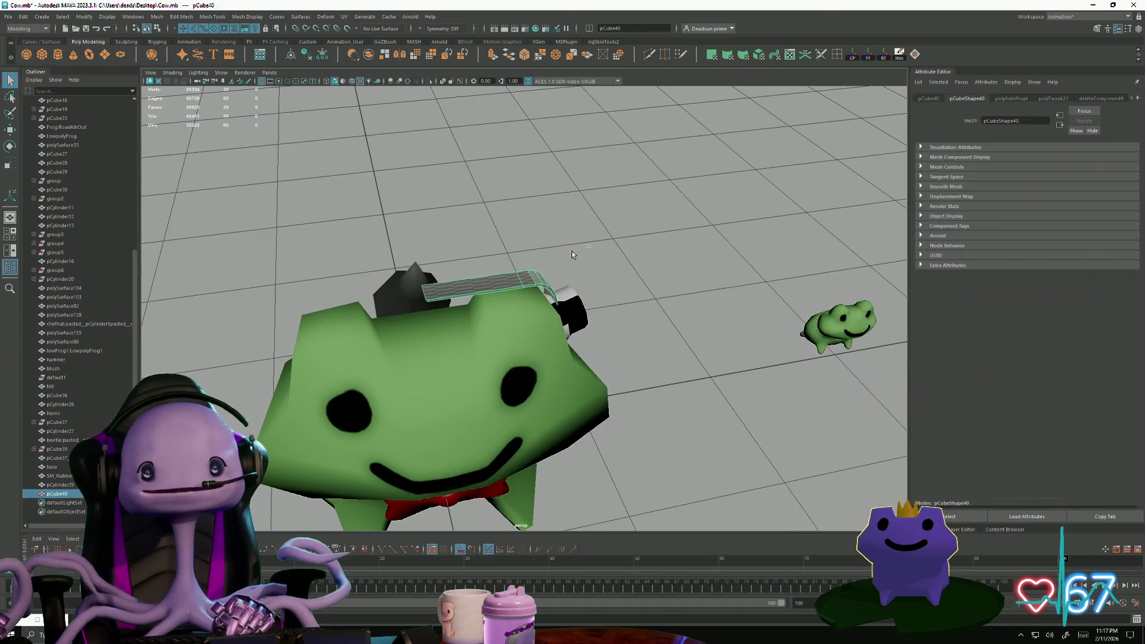
pyautogui.click(154, 20)
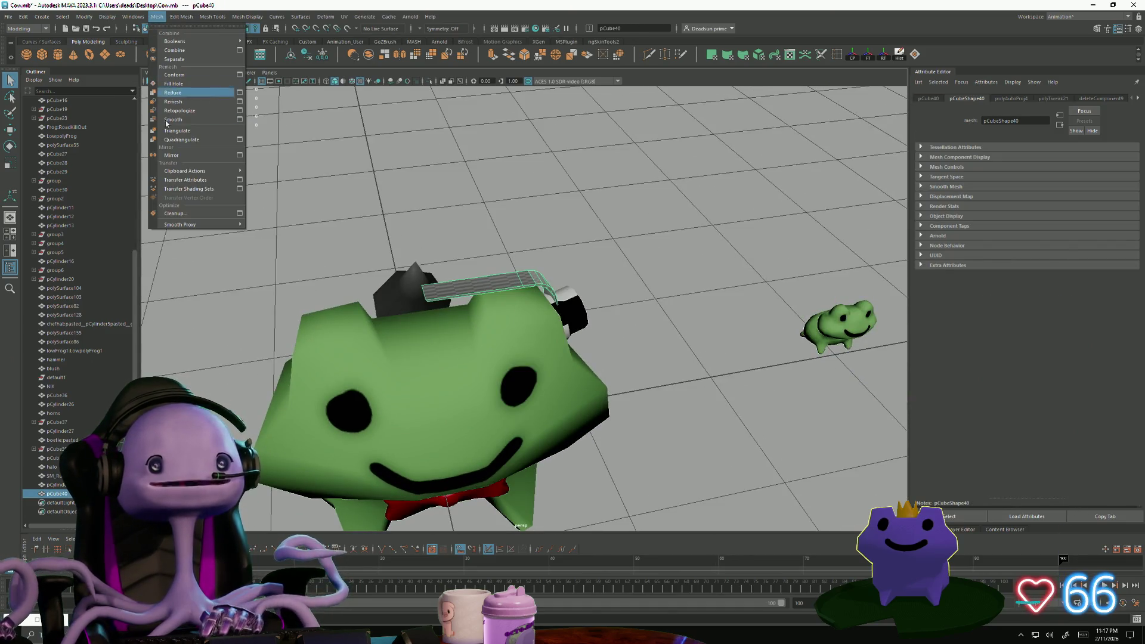
pyautogui.click(179, 153)
pyautogui.click(568, 288)
pyautogui.moveTo(568, 289)
pyautogui.keyDown('alt'); pyautogui.mouseDown()
pyautogui.moveTo(507, 334)
pyautogui.moveTo(435, 304)
pyautogui.moveTo(353, 291)
pyautogui.moveTo(467, 341)
pyautogui.moveTo(460, 302)
pyautogui.moveTo(434, 328)
pyautogui.moveTo(430, 298)
pyautogui.mouseUp(); pyautogui.keyUp('alt')
pyautogui.scroll(5, 486, 340)
pyautogui.click(359, 267)
pyautogui.click(460, 302)
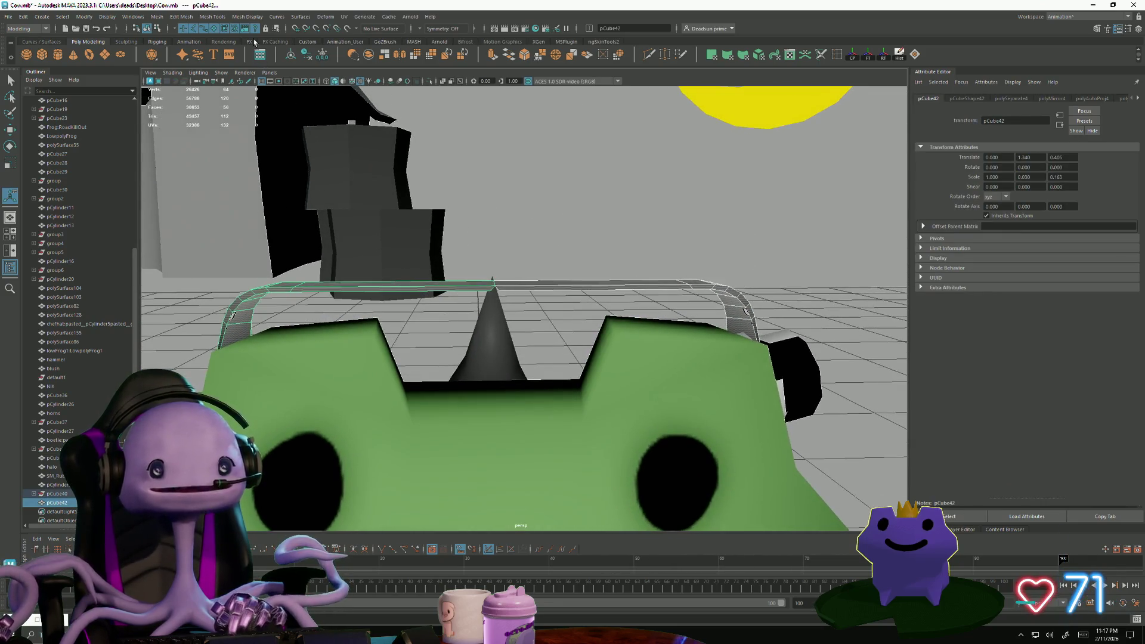
# - Combine the band pieces back into one mesh and select four of its vertices
pyautogui.click(158, 17)
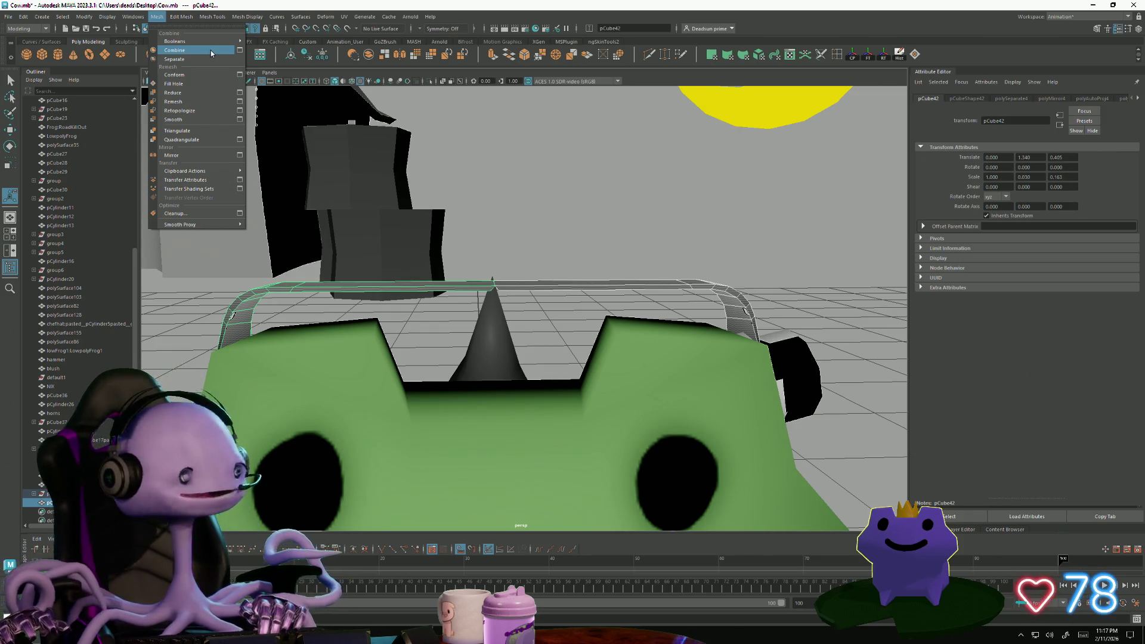
pyautogui.moveTo(189, 15)
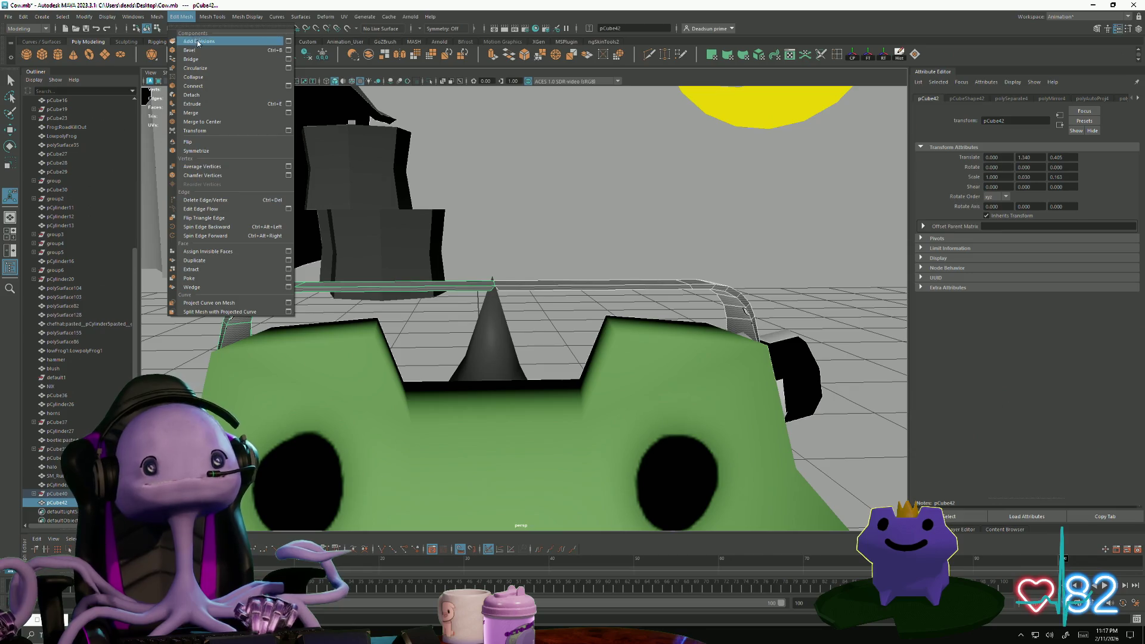
pyautogui.click(169, 53)
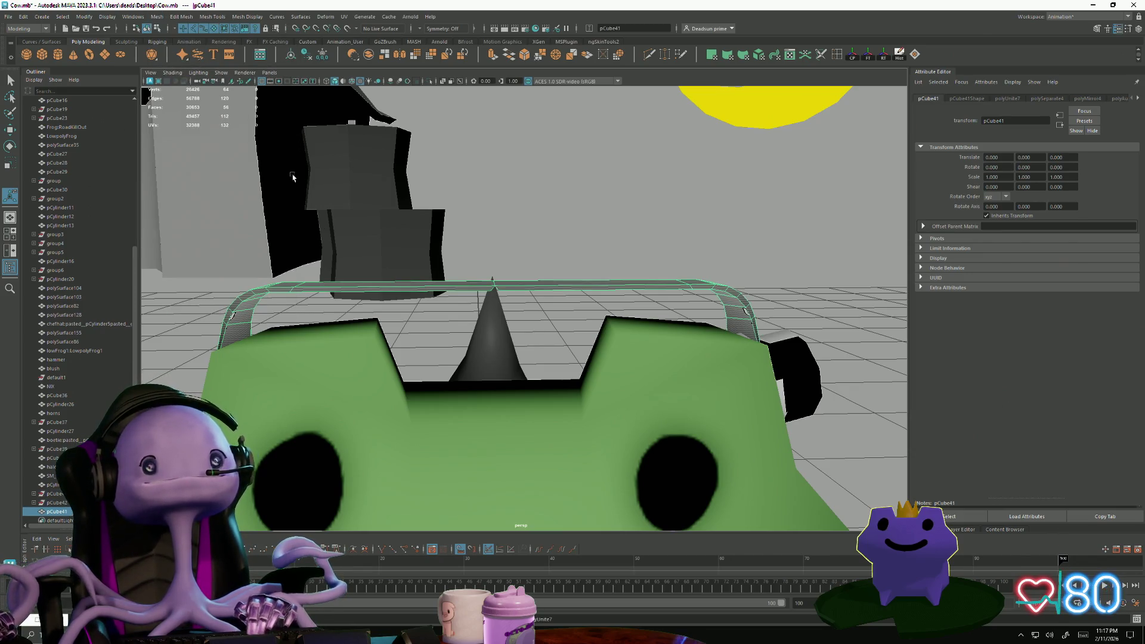
pyautogui.press('F9')
pyautogui.moveTo(471, 263)
pyautogui.mouseDown()
pyautogui.moveTo(519, 299)
pyautogui.moveTo(440, 316)
pyautogui.moveTo(461, 321)
pyautogui.mouseUp()
pyautogui.press('w')
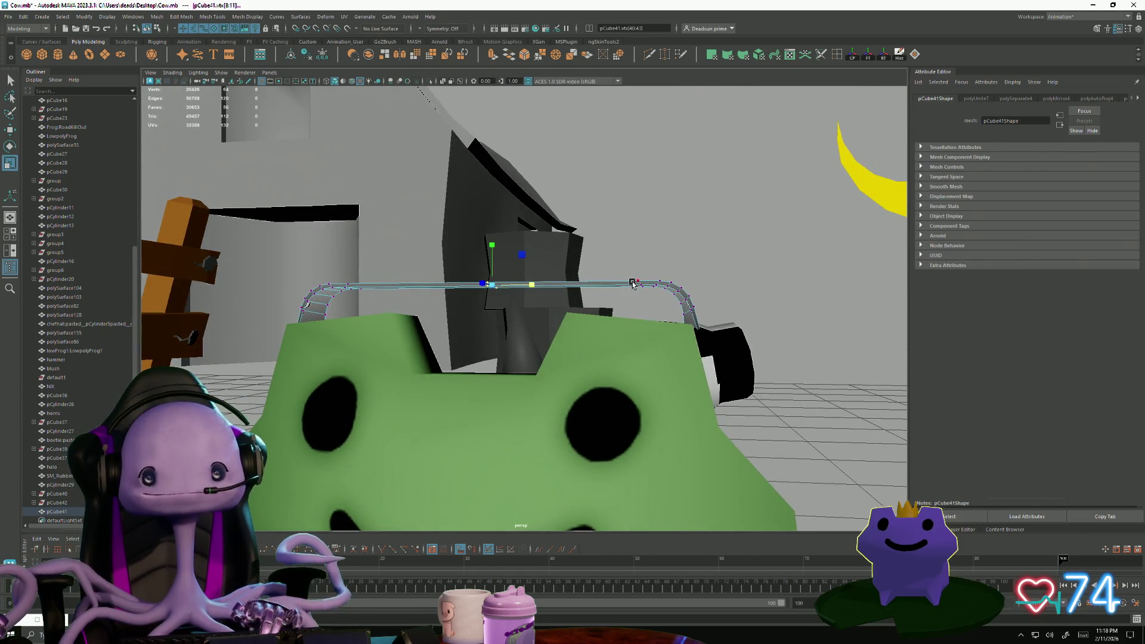
pyautogui.moveTo(632, 283); pyautogui.dragTo(677, 245, button='right')
pyautogui.moveTo(677, 244)
pyautogui.keyDown('alt'); pyautogui.mouseDown()
pyautogui.moveTo(476, 334)
pyautogui.moveTo(400, 350)
pyautogui.moveTo(212, 41)
pyautogui.mouseUp(); pyautogui.keyUp('alt')
# - Mirror the earcup to the other side of the head, then add a new cube pCube43
pyautogui.click(179, 21)
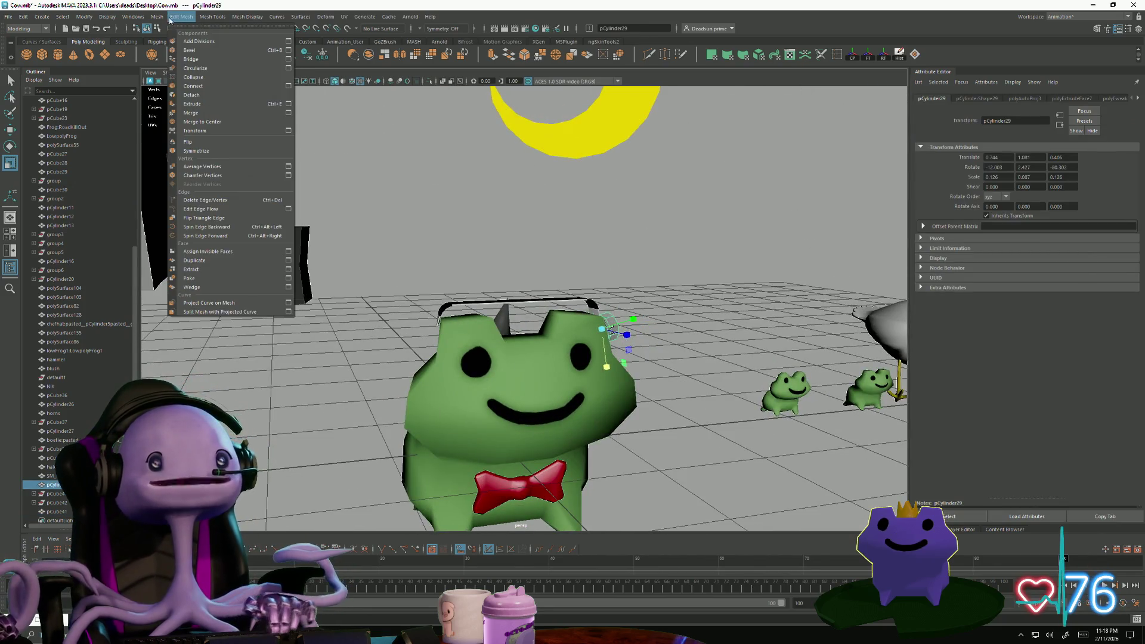
pyautogui.moveTo(157, 16)
pyautogui.click(179, 157)
pyautogui.click(345, 339)
pyautogui.moveTo(345, 339)
pyautogui.keyDown('alt'); pyautogui.mouseDown()
pyautogui.moveTo(245, 398)
pyautogui.moveTo(300, 397)
pyautogui.mouseUp(); pyautogui.keyUp('alt')
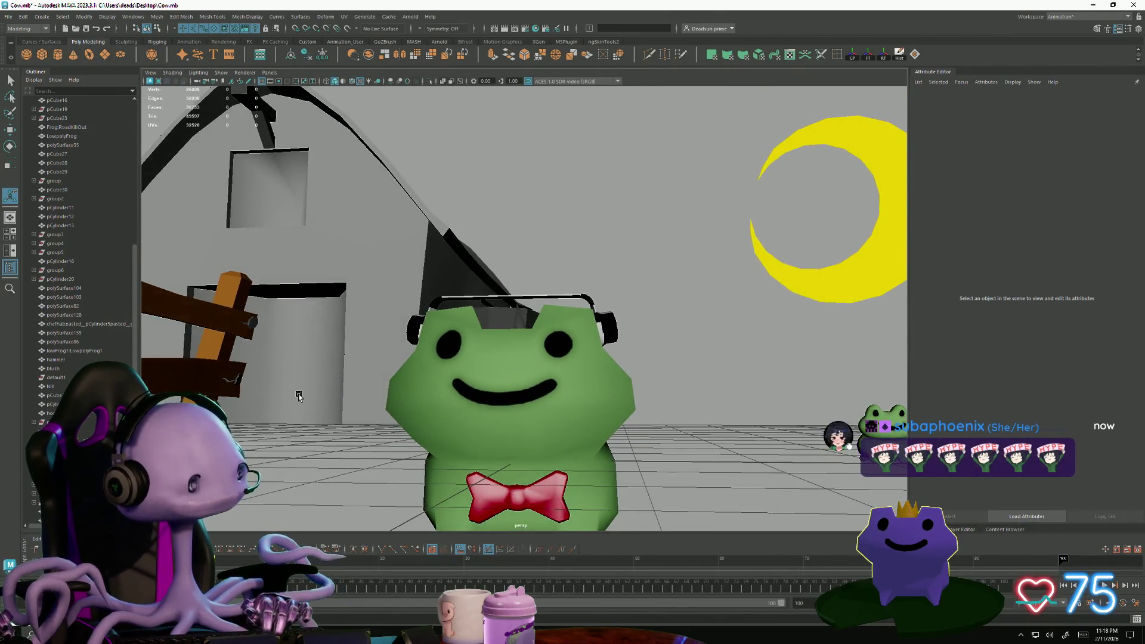
pyautogui.keyDown('alt'); pyautogui.moveTo(311, 385); pyautogui.dragTo(425, 360, button='right'); pyautogui.keyUp('alt')
pyautogui.keyDown('alt'); pyautogui.moveTo(425, 360); pyautogui.dragTo(392, 388); pyautogui.keyUp('alt')
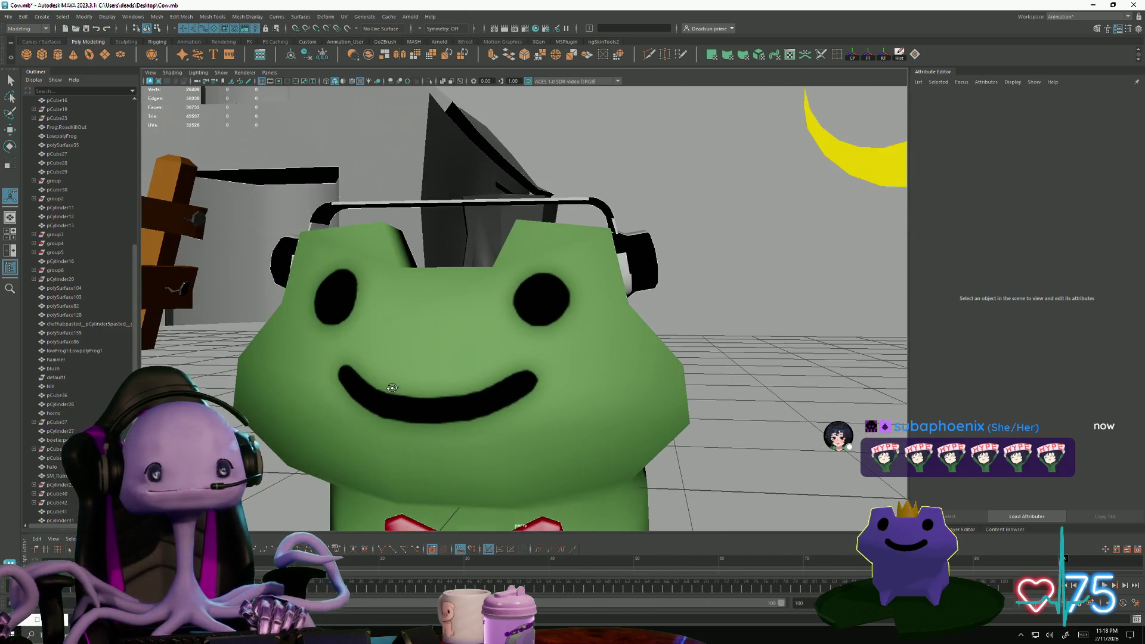
pyautogui.click(42, 55)
# - Move the new cube toward the frog's face and raise it to mouth height
pyautogui.keyDown('alt'); pyautogui.moveTo(513, 352); pyautogui.dragTo(417, 345, button='right'); pyautogui.keyUp('alt')
pyautogui.keyDown('alt'); pyautogui.moveTo(417, 346); pyautogui.dragTo(317, 338); pyautogui.keyUp('alt')
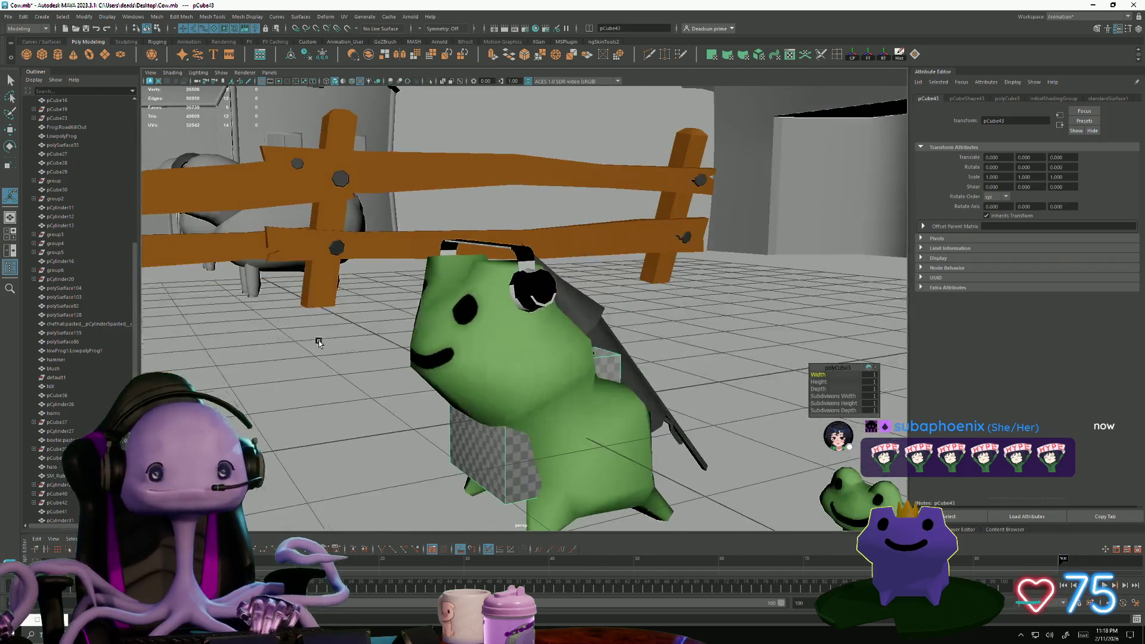
pyautogui.press('w')
pyautogui.moveTo(496, 417); pyautogui.dragTo(268, 429)
pyautogui.press('r')
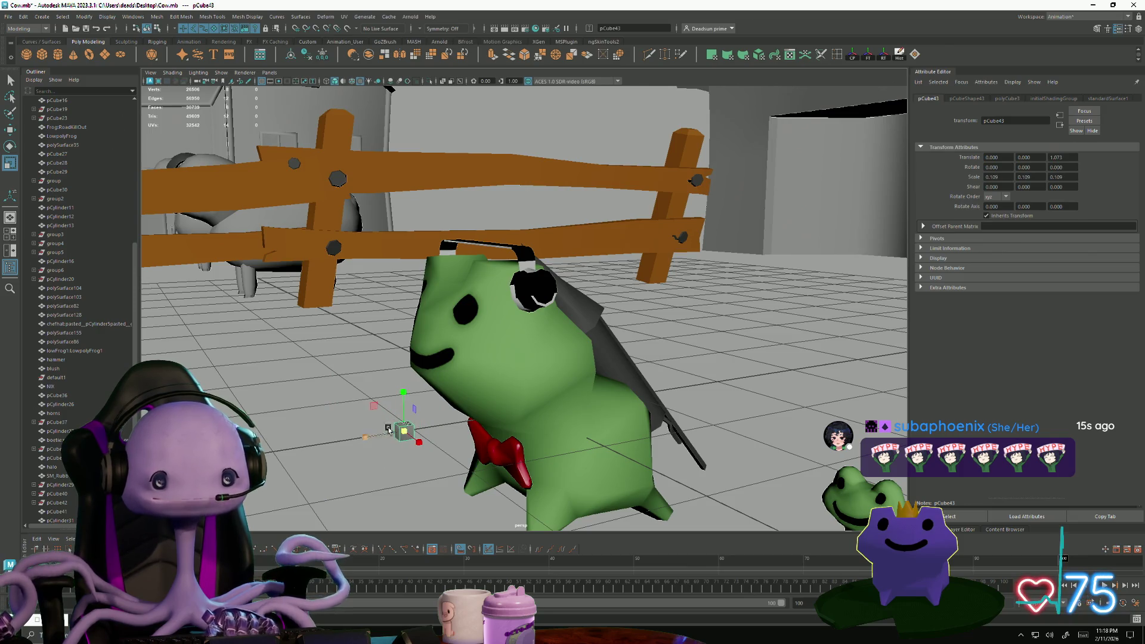
pyautogui.press('w')
pyautogui.moveTo(400, 386)
pyautogui.mouseDown()
pyautogui.moveTo(395, 311)
pyautogui.moveTo(441, 411)
pyautogui.mouseUp()
pyautogui.keyDown('alt'); pyautogui.moveTo(441, 412); pyautogui.dragTo(444, 426, button='right'); pyautogui.keyUp('alt')
pyautogui.press('f')
pyautogui.scroll(-5, 588, 322)
# - Widen the cube sideways, shift it to the mouth corner and rotate it to follow the face
pyautogui.press('r')
pyautogui.moveTo(560, 310)
pyautogui.mouseDown()
pyautogui.moveTo(597, 311)
pyautogui.moveTo(509, 366)
pyautogui.mouseUp()
pyautogui.moveTo(565, 310)
pyautogui.mouseDown()
pyautogui.moveTo(629, 311)
pyautogui.moveTo(531, 322)
pyautogui.moveTo(511, 350)
pyautogui.moveTo(485, 334)
pyautogui.mouseUp()
pyautogui.press('w')
pyautogui.press('e')
pyautogui.moveTo(545, 361)
pyautogui.mouseDown()
pyautogui.moveTo(555, 358)
pyautogui.moveTo(472, 332)
pyautogui.moveTo(551, 362)
pyautogui.moveTo(647, 318)
pyautogui.moveTo(495, 334)
pyautogui.moveTo(534, 353)
pyautogui.moveTo(509, 359)
pyautogui.mouseUp()
pyautogui.press('w')
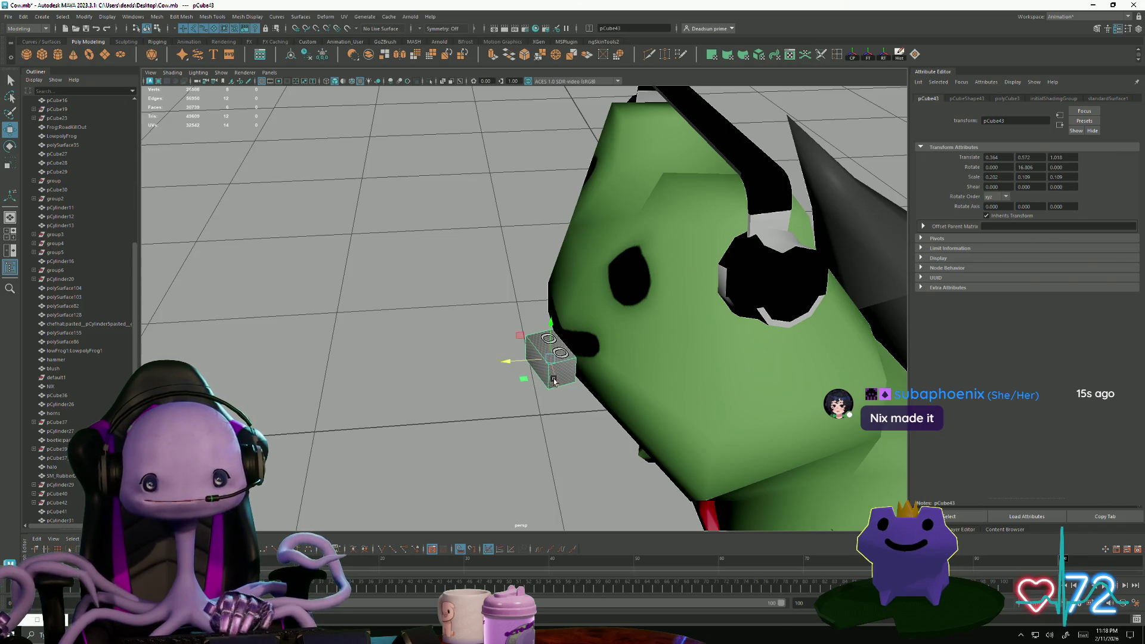
# - Extrude the cube's side face
pyautogui.keyDown('alt'); pyautogui.moveTo(574, 383); pyautogui.dragTo(586, 407); pyautogui.keyUp('alt')
pyautogui.press('F11')
pyautogui.click(525, 334)
pyautogui.moveTo(525, 334)
pyautogui.keyDown('alt'); pyautogui.mouseDown()
pyautogui.moveTo(350, 391)
pyautogui.moveTo(504, 398)
pyautogui.moveTo(455, 414)
pyautogui.moveTo(421, 396)
pyautogui.moveTo(442, 373)
pyautogui.mouseUp(); pyautogui.keyUp('alt')
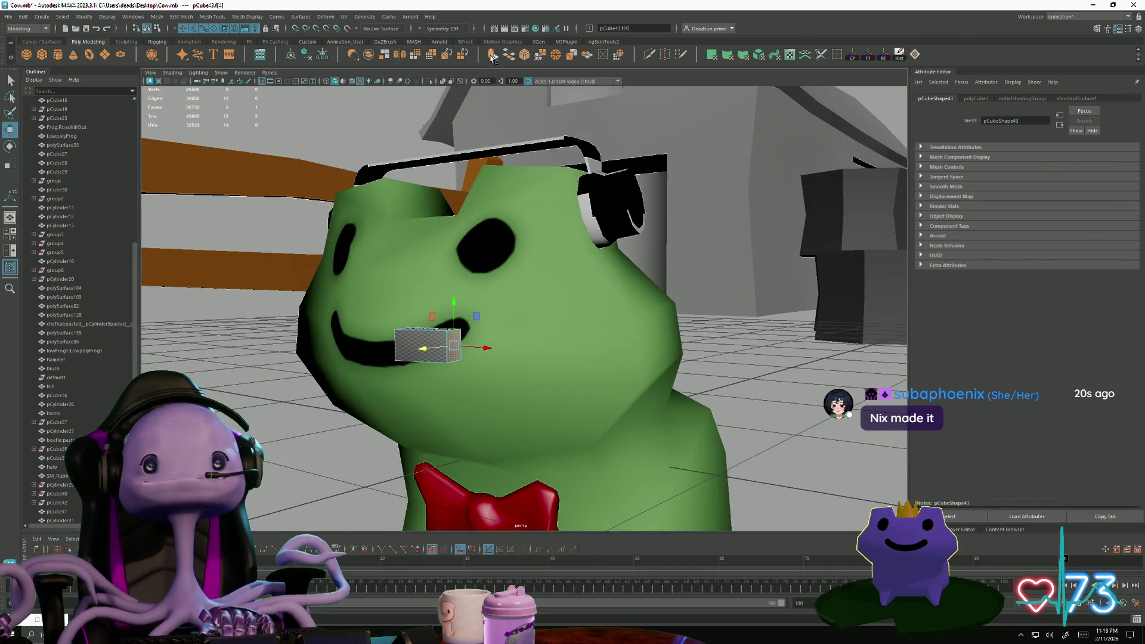
pyautogui.hotkey('ctrl', 'e')
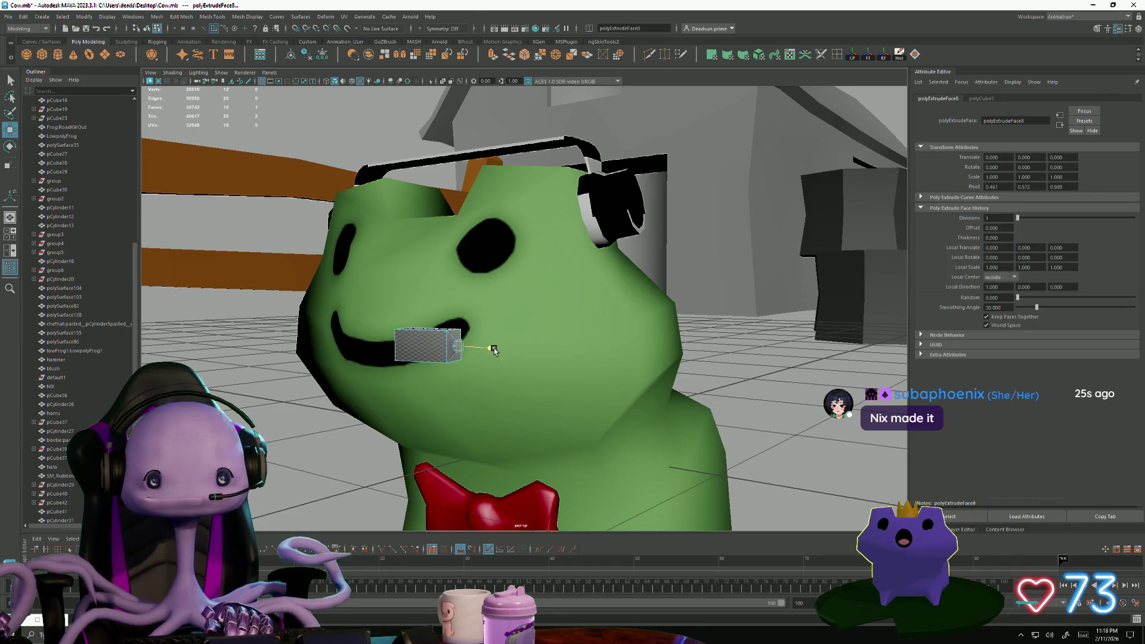
# - Extrude the cube's end face and pull it outward as the mouthpiece
pyautogui.moveTo(433, 371)
pyautogui.keyDown('alt'); pyautogui.mouseDown()
pyautogui.moveTo(455, 378)
pyautogui.moveTo(421, 388)
pyautogui.moveTo(524, 419)
pyautogui.moveTo(381, 375)
pyautogui.moveTo(520, 343)
pyautogui.moveTo(503, 329)
pyautogui.moveTo(411, 333)
pyautogui.moveTo(423, 328)
pyautogui.mouseUp(); pyautogui.keyUp('alt')
pyautogui.click(426, 328)
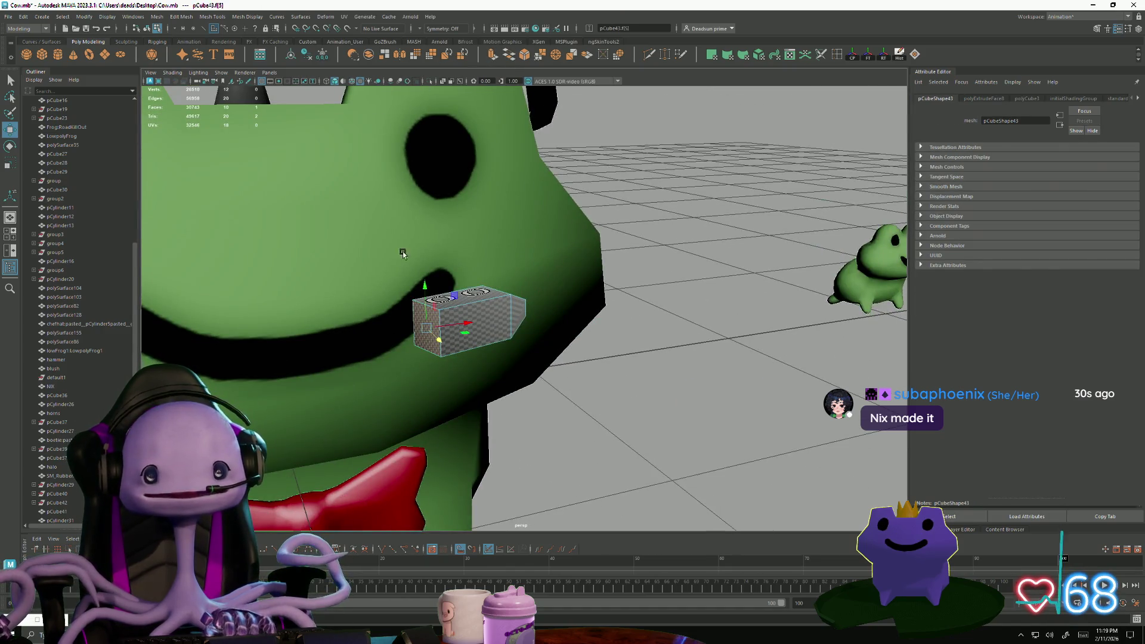
pyautogui.hotkey('ctrl', 'e')
pyautogui.press('r')
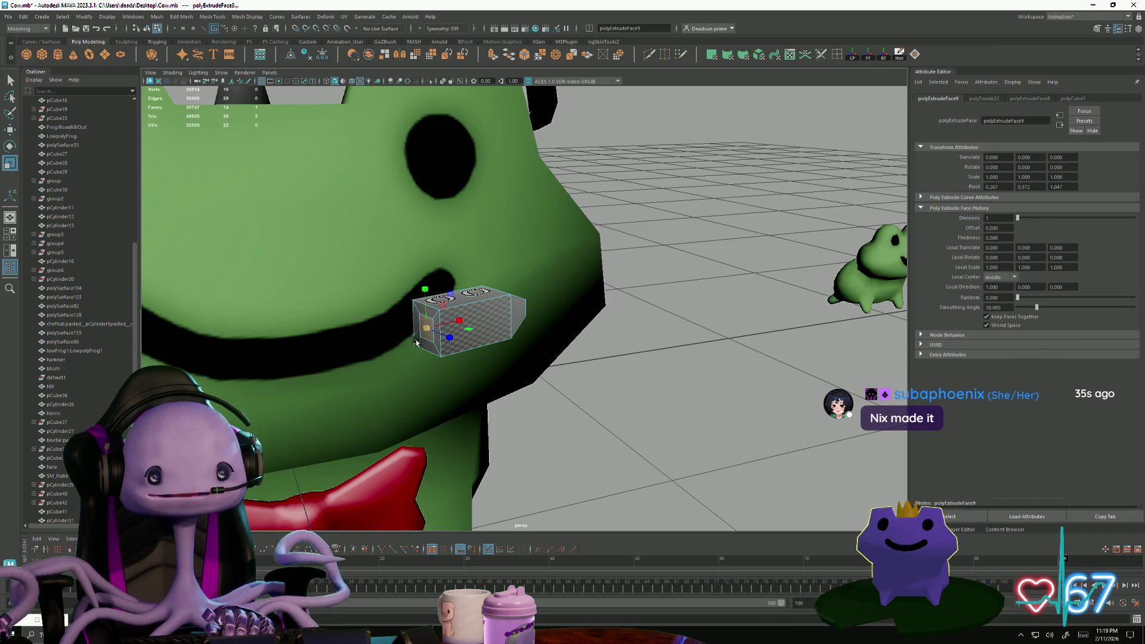
pyautogui.moveTo(415, 340)
pyautogui.keyDown('alt'); pyautogui.mouseDown()
pyautogui.moveTo(373, 404)
pyautogui.moveTo(445, 328)
pyautogui.mouseUp(); pyautogui.keyUp('alt')
pyautogui.press('w')
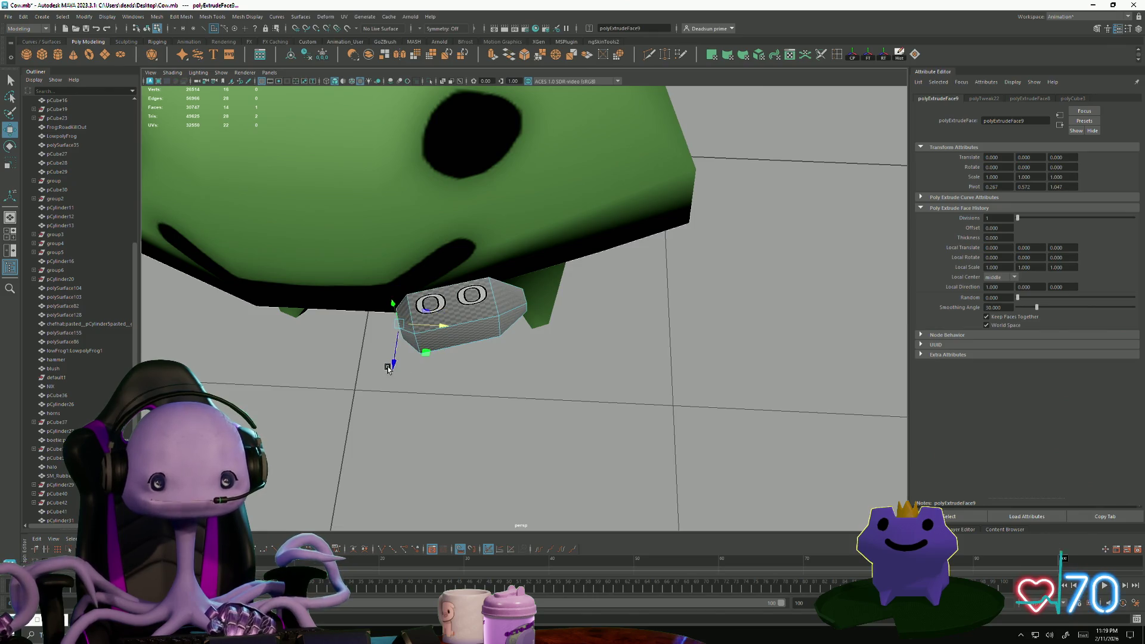
pyautogui.moveTo(395, 366)
pyautogui.mouseDown()
pyautogui.moveTo(391, 317)
pyautogui.moveTo(477, 301)
pyautogui.moveTo(564, 380)
pyautogui.moveTo(332, 388)
pyautogui.moveTo(358, 409)
pyautogui.moveTo(348, 405)
pyautogui.moveTo(388, 378)
pyautogui.moveTo(393, 409)
pyautogui.moveTo(453, 413)
pyautogui.mouseUp()
# - Extrude the mouthpiece end face, then resume the frog game past Game Over and pet the frog
pyautogui.click(493, 54)
pyautogui.hotkey('alt', 'Tab')
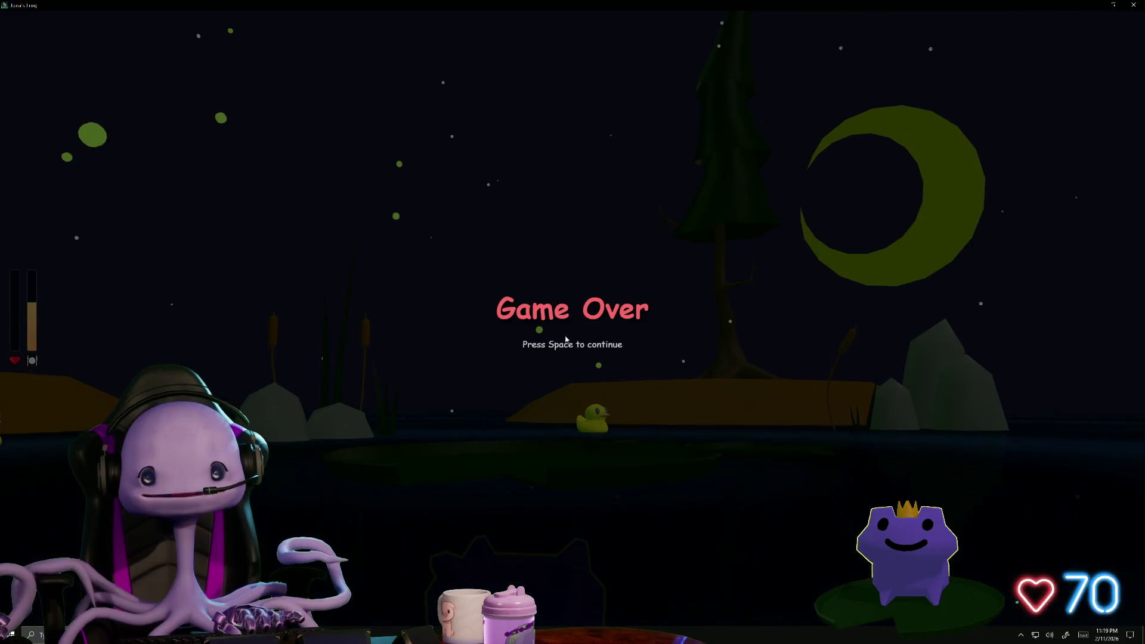
pyautogui.press('space')
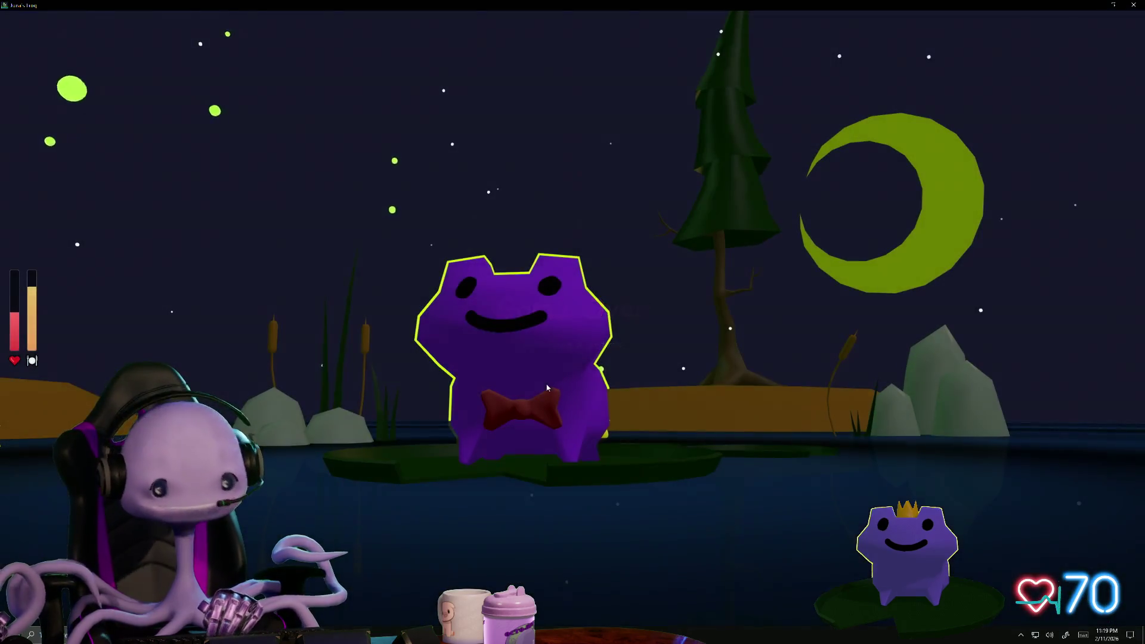
pyautogui.click(534, 407)
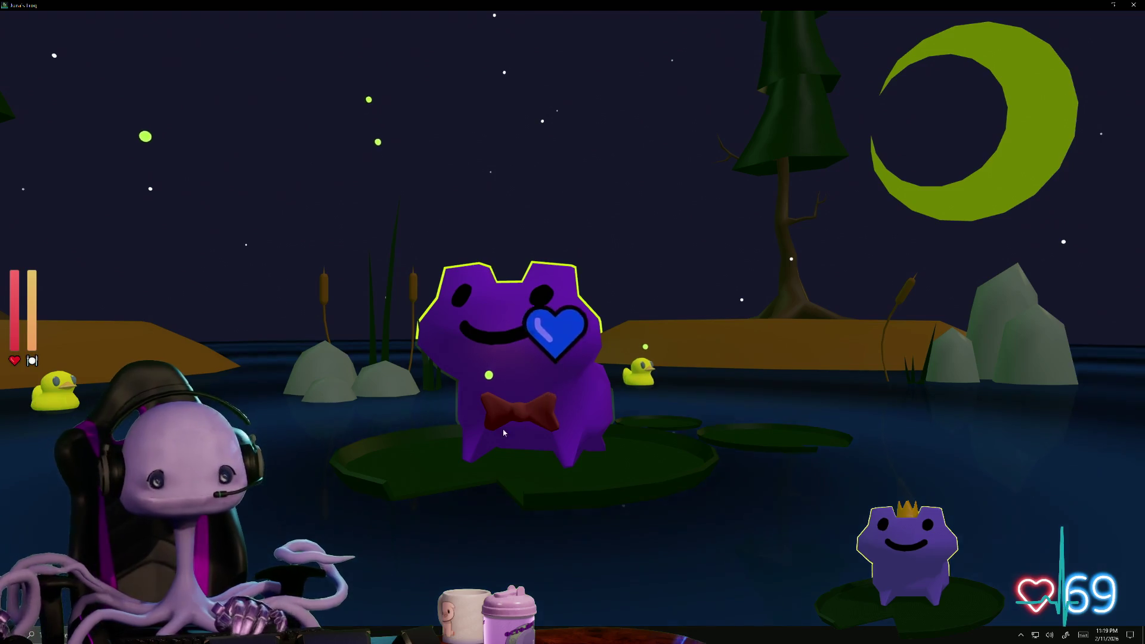
pyautogui.click(516, 409)
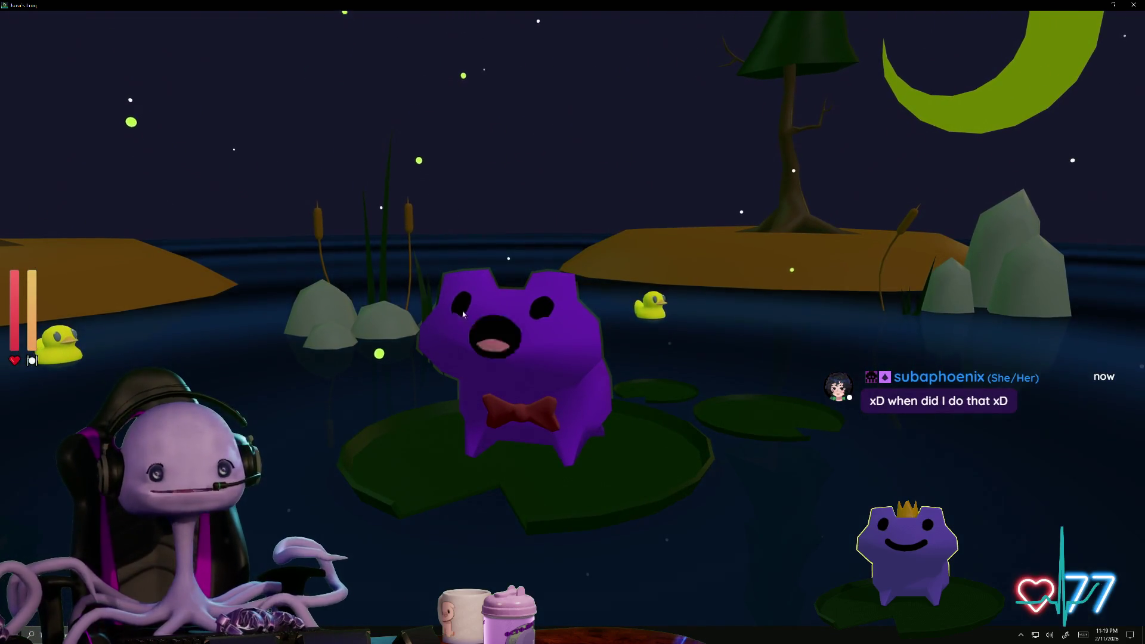
# - Back in Maya, pull the extruded face further out and extrude the mic end again
pyautogui.hotkey('alt', 'Tab')
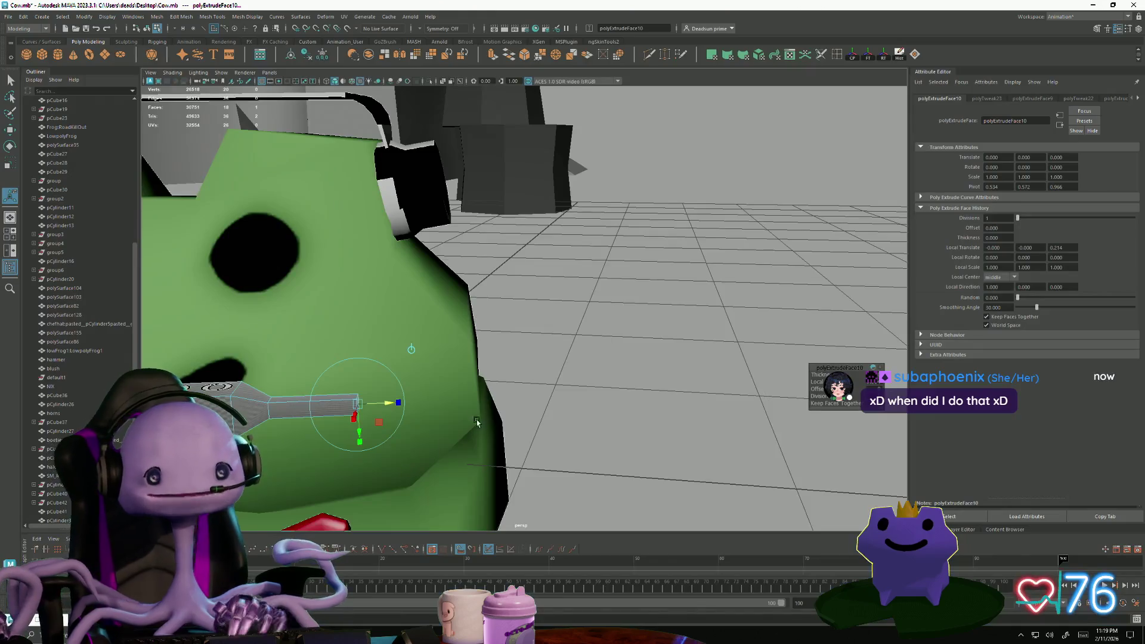
pyautogui.scroll(5, 378, 429)
pyautogui.moveTo(389, 376)
pyautogui.mouseDown()
pyautogui.moveTo(398, 384)
pyautogui.moveTo(383, 355)
pyautogui.moveTo(417, 393)
pyautogui.moveTo(393, 393)
pyautogui.moveTo(439, 428)
pyautogui.moveTo(412, 436)
pyautogui.moveTo(495, 393)
pyautogui.mouseUp()
pyautogui.press('e')
pyautogui.click(491, 54)
pyautogui.press('e')
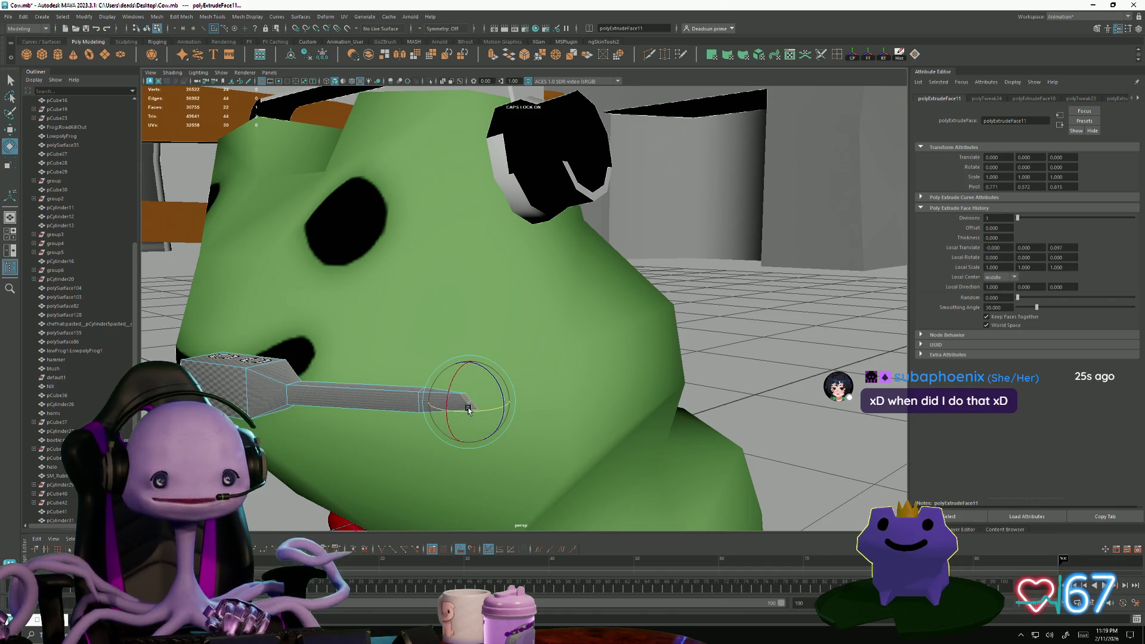
# - Pull the mic arm's extruded end face upward from the mouthpiece
pyautogui.press('w')
pyautogui.moveTo(471, 395)
pyautogui.mouseDown()
pyautogui.moveTo(462, 328)
pyautogui.moveTo(405, 389)
pyautogui.moveTo(559, 378)
pyautogui.mouseUp()
pyautogui.press('q')
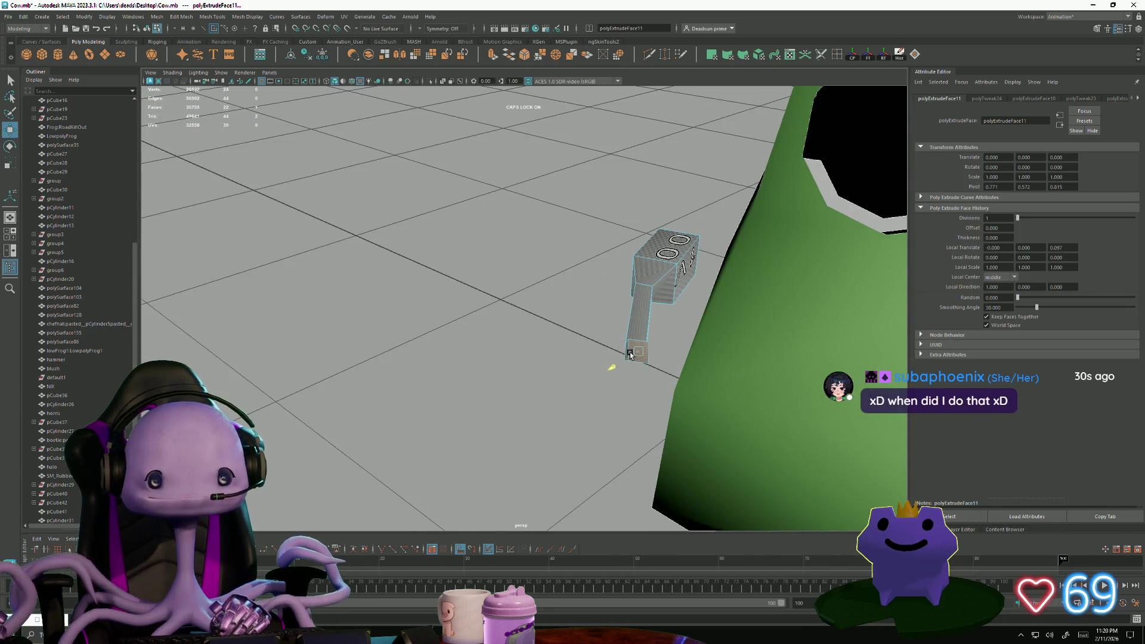
pyautogui.press('f')
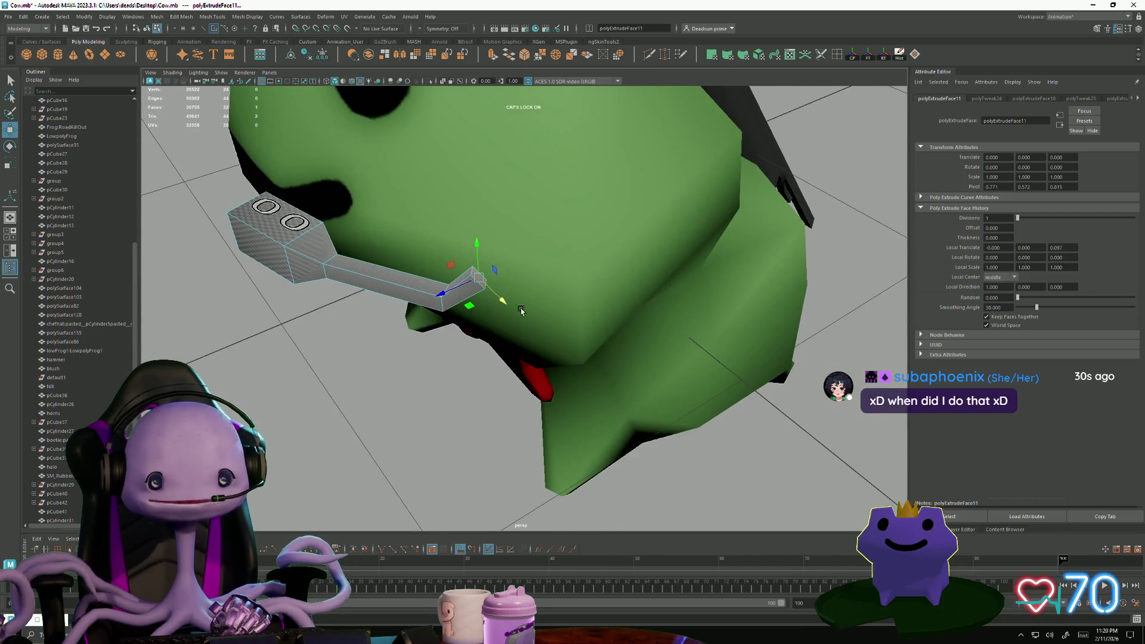
pyautogui.moveTo(543, 317)
pyautogui.keyDown('alt'); pyautogui.mouseDown()
pyautogui.moveTo(632, 454)
pyautogui.moveTo(591, 381)
pyautogui.moveTo(545, 358)
pyautogui.moveTo(537, 366)
pyautogui.mouseUp(); pyautogui.keyUp('alt')
# - Extrude the end face again and stretch the strip up and to the right
pyautogui.press('e')
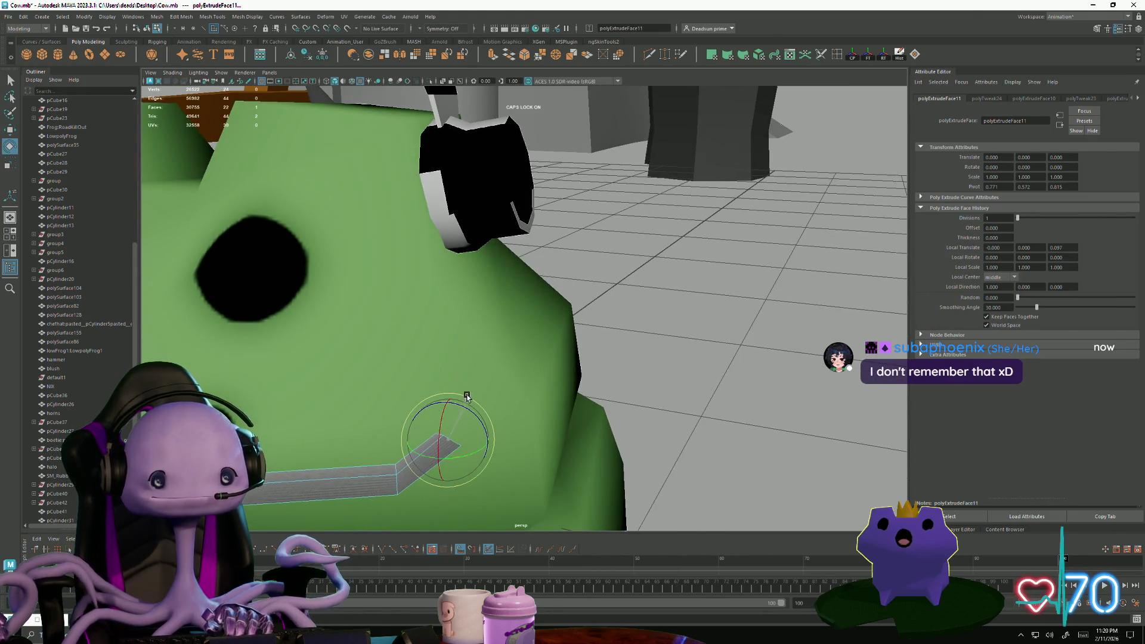
pyautogui.click(494, 56)
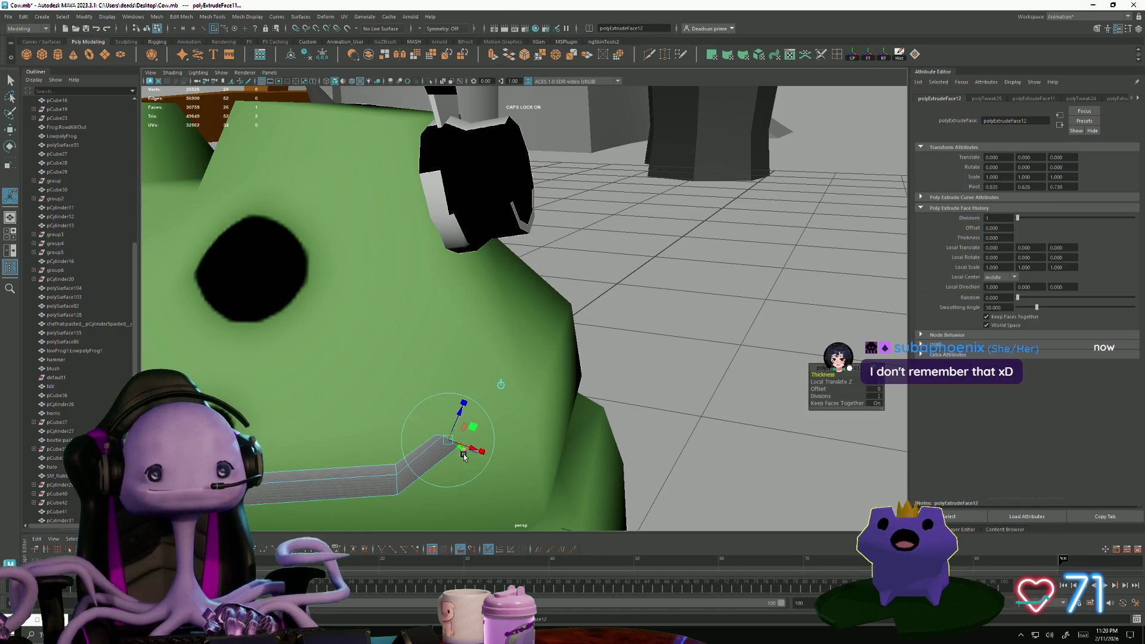
pyautogui.moveTo(458, 419); pyautogui.dragTo(500, 339)
pyautogui.click(494, 371)
pyautogui.keyDown('alt'); pyautogui.moveTo(564, 385); pyautogui.dragTo(598, 368); pyautogui.keyUp('alt')
pyautogui.moveTo(434, 427)
pyautogui.keyDown('alt'); pyautogui.mouseDown()
pyautogui.moveTo(576, 406)
pyautogui.moveTo(503, 394)
pyautogui.moveTo(463, 351)
pyautogui.mouseUp(); pyautogui.keyUp('alt')
pyautogui.press('w')
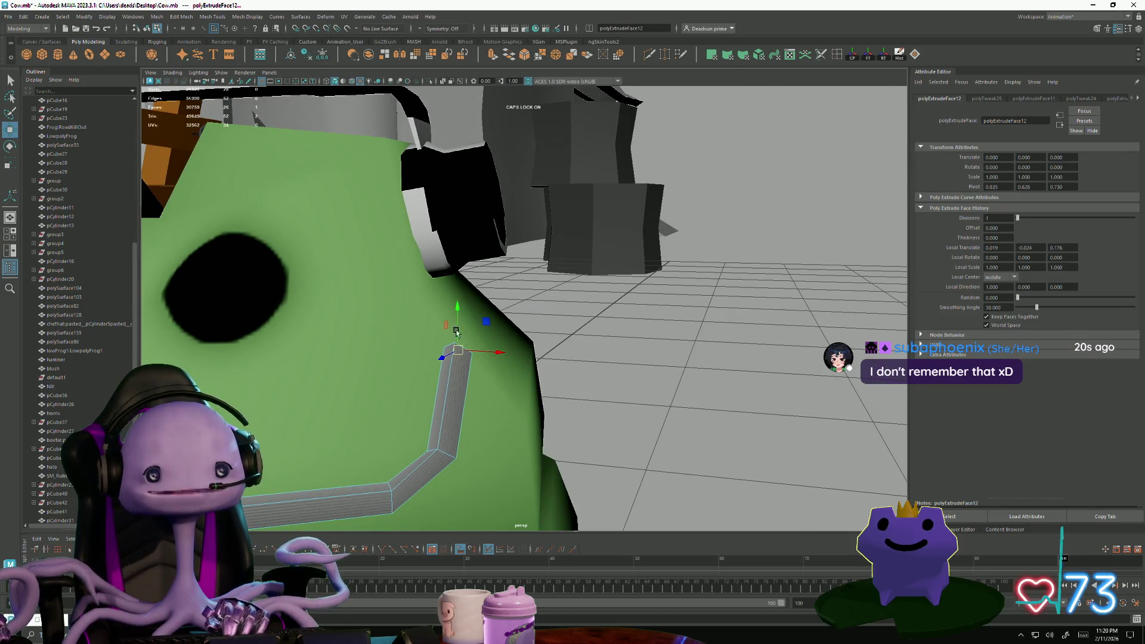
pyautogui.moveTo(641, 340)
pyautogui.keyDown('alt'); pyautogui.mouseDown()
pyautogui.moveTo(581, 325)
pyautogui.moveTo(650, 255)
pyautogui.moveTo(596, 280)
pyautogui.moveTo(695, 302)
pyautogui.moveTo(499, 248)
pyautogui.moveTo(425, 277)
pyautogui.mouseUp(); pyautogui.keyUp('alt')
# - Extrude the tube end toward the head and tilt it up toward the earcup
pyautogui.hotkey('ctrl', 'e')
pyautogui.press('w')
pyautogui.press('e')
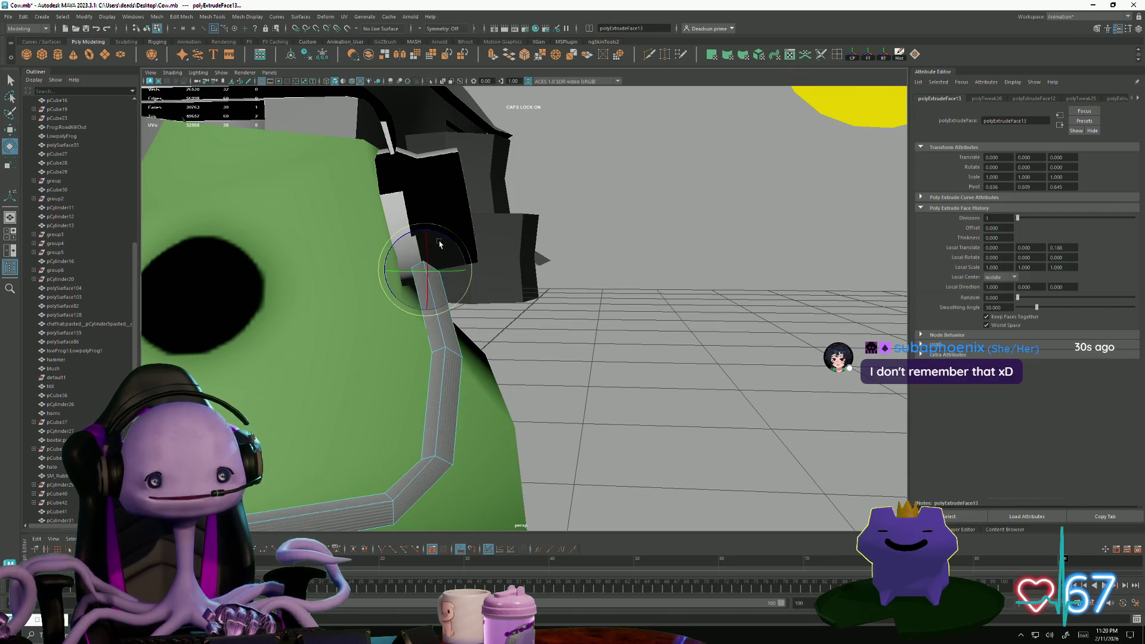
pyautogui.moveTo(440, 225); pyautogui.dragTo(454, 228)
pyautogui.press('w')
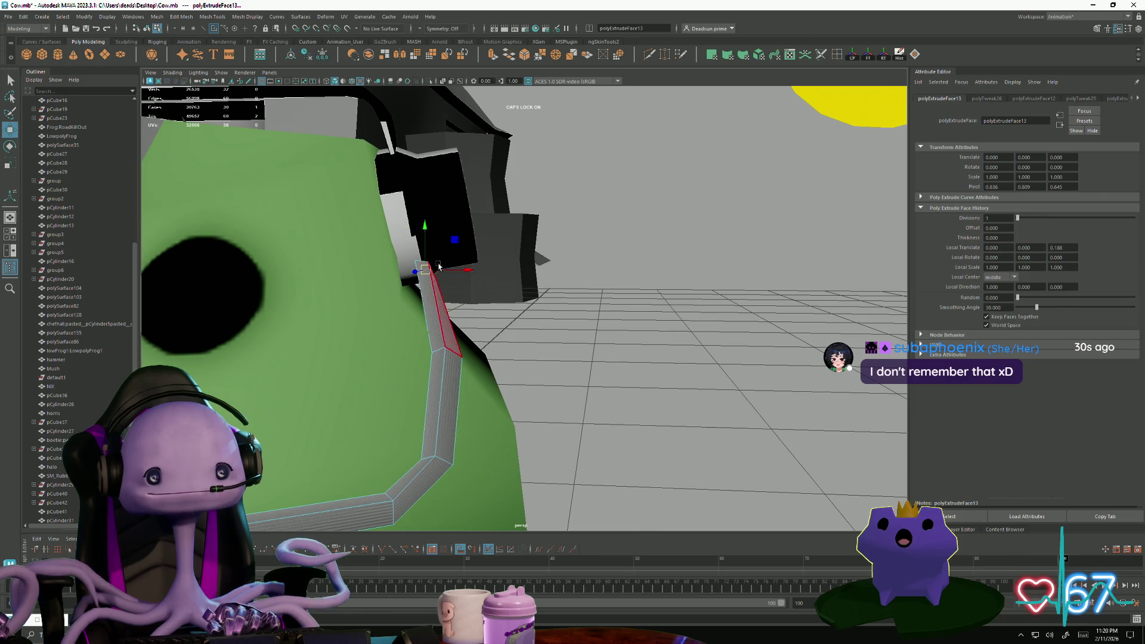
pyautogui.moveTo(411, 258)
pyautogui.keyDown('alt'); pyautogui.mouseDown()
pyautogui.moveTo(462, 306)
pyautogui.moveTo(383, 306)
pyautogui.moveTo(463, 267)
pyautogui.mouseUp(); pyautogui.keyUp('alt')
pyautogui.press('e')
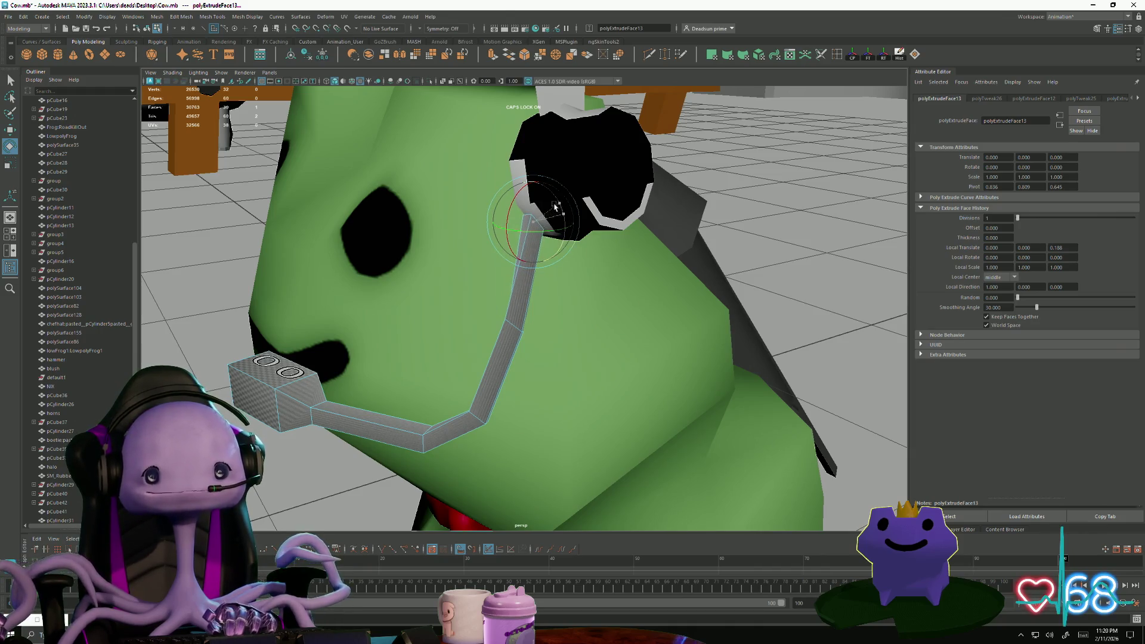
# - Nudge a long side face of the tube and rotate the tube end into place
pyautogui.press('w')
pyautogui.click(525, 237)
pyautogui.moveTo(534, 222); pyautogui.dragTo(537, 219)
pyautogui.press('f')
pyautogui.moveTo(519, 263)
pyautogui.keyDown('alt'); pyautogui.mouseDown()
pyautogui.moveTo(557, 293)
pyautogui.moveTo(463, 311)
pyautogui.moveTo(543, 292)
pyautogui.moveTo(540, 271)
pyautogui.mouseUp(); pyautogui.keyUp('alt')
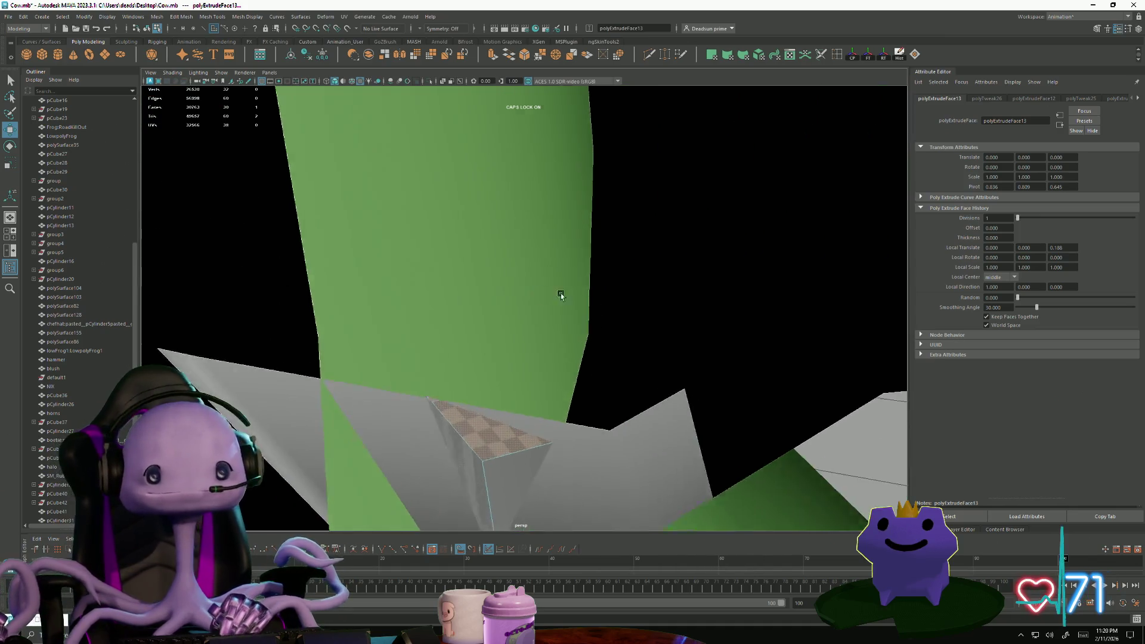
pyautogui.press('e')
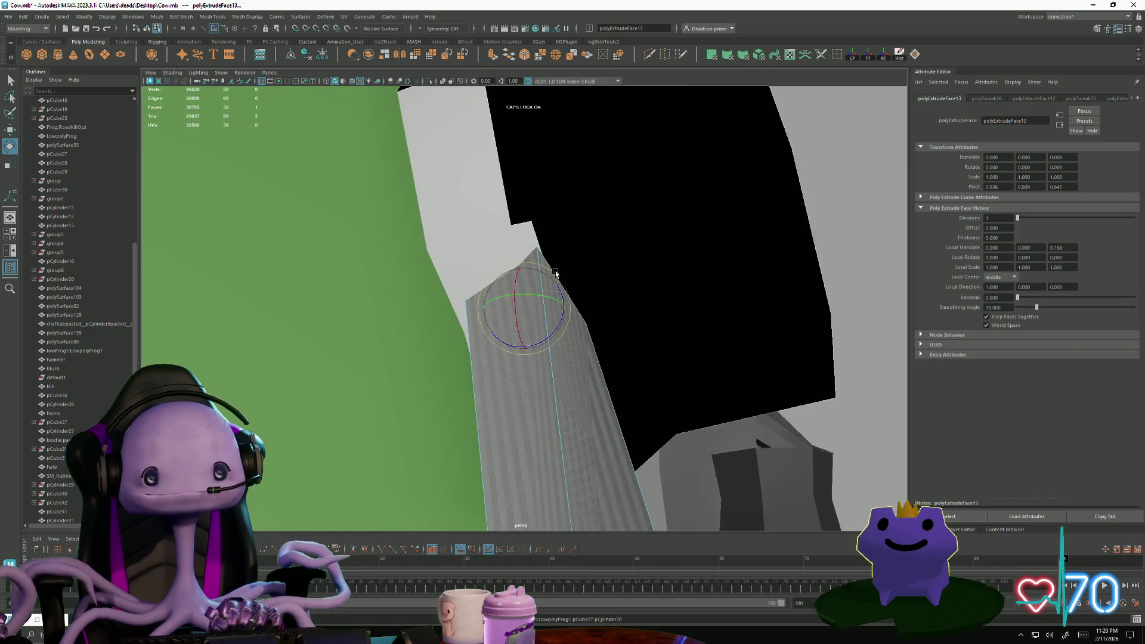
pyautogui.moveTo(564, 272)
pyautogui.mouseDown()
pyautogui.moveTo(501, 314)
pyautogui.moveTo(530, 312)
pyautogui.moveTo(530, 326)
pyautogui.moveTo(509, 325)
pyautogui.moveTo(519, 312)
pyautogui.mouseUp()
pyautogui.press('r')
pyautogui.press('e')
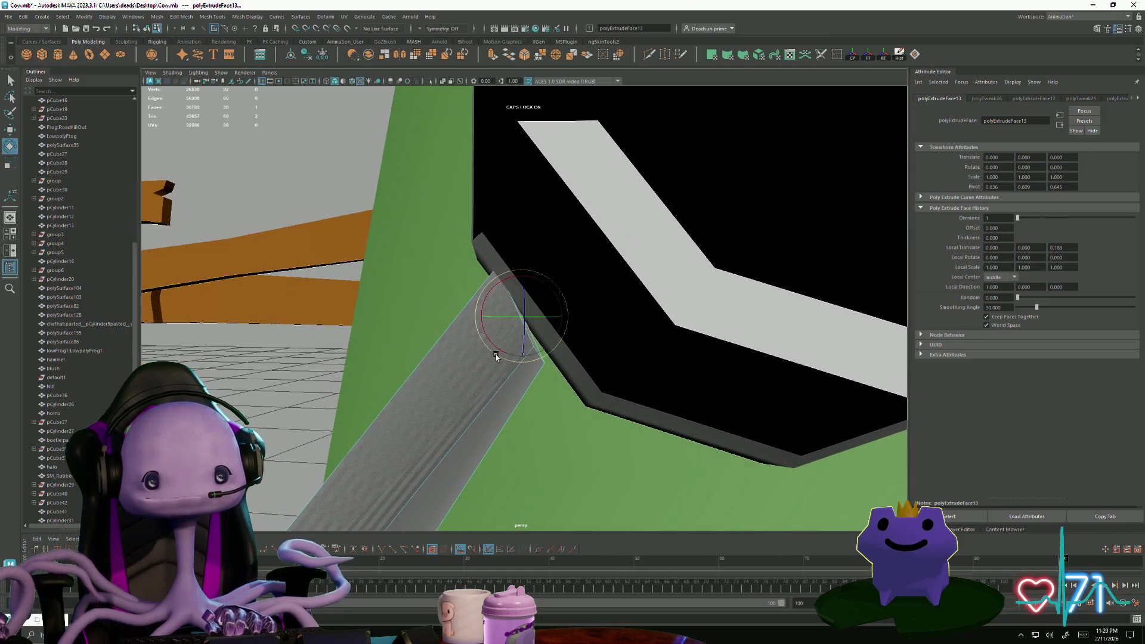
pyautogui.press('w')
pyautogui.moveTo(517, 330)
pyautogui.keyDown('alt'); pyautogui.mouseDown()
pyautogui.moveTo(522, 313)
pyautogui.moveTo(544, 327)
pyautogui.moveTo(524, 366)
pyautogui.moveTo(427, 382)
pyautogui.moveTo(489, 389)
pyautogui.moveTo(335, 378)
pyautogui.moveTo(460, 384)
pyautogui.mouseUp(); pyautogui.keyUp('alt')
# - Shift the tube's four end vertices to meet the earcup
pyautogui.moveTo(460, 381); pyautogui.dragTo(416, 380, button='right')
pyautogui.keyDown('alt'); pyautogui.moveTo(416, 379); pyautogui.dragTo(441, 366); pyautogui.keyUp('alt')
pyautogui.moveTo(499, 408); pyautogui.dragTo(499, 408)
pyautogui.moveTo(500, 408)
pyautogui.keyDown('alt'); pyautogui.mouseDown()
pyautogui.moveTo(530, 417)
pyautogui.moveTo(505, 388)
pyautogui.mouseUp(); pyautogui.keyUp('alt')
pyautogui.moveTo(420, 436)
pyautogui.keyDown('alt'); pyautogui.mouseDown()
pyautogui.moveTo(399, 422)
pyautogui.moveTo(478, 427)
pyautogui.mouseUp(); pyautogui.keyUp('alt')
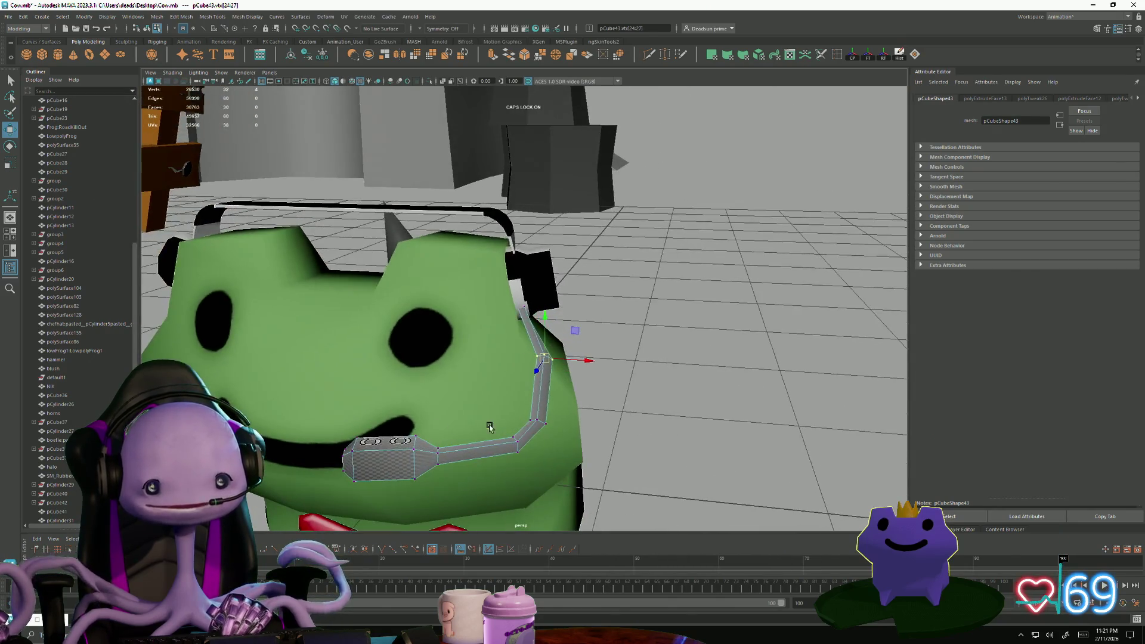
# - Select the headset mic piece near the frog's mouth
pyautogui.moveTo(551, 472)
pyautogui.keyDown('alt'); pyautogui.mouseDown()
pyautogui.moveTo(450, 411)
pyautogui.moveTo(429, 415)
pyautogui.moveTo(444, 412)
pyautogui.mouseUp(); pyautogui.keyUp('alt')
pyautogui.keyDown('alt'); pyautogui.moveTo(444, 411); pyautogui.dragTo(672, 380, button='right'); pyautogui.keyUp('alt')
pyautogui.moveTo(539, 287); pyautogui.dragTo(702, 258, button='right')
pyautogui.click(703, 258)
pyautogui.moveTo(703, 258)
pyautogui.keyDown('alt'); pyautogui.mouseDown()
pyautogui.moveTo(652, 417)
pyautogui.moveTo(556, 360)
pyautogui.moveTo(575, 467)
pyautogui.moveTo(613, 421)
pyautogui.mouseUp(); pyautogui.keyUp('alt')
pyautogui.click(555, 360)
pyautogui.keyDown('alt'); pyautogui.moveTo(614, 422); pyautogui.dragTo(384, 384, button='right'); pyautogui.keyUp('alt')
pyautogui.keyDown('alt'); pyautogui.moveTo(384, 385); pyautogui.dragTo(310, 471); pyautogui.keyUp('alt')
pyautogui.click(310, 471)
pyautogui.keyDown('alt'); pyautogui.moveTo(310, 471); pyautogui.dragTo(453, 466, button='right'); pyautogui.keyUp('alt')
pyautogui.keyDown('alt'); pyautogui.moveTo(453, 466); pyautogui.dragTo(409, 350); pyautogui.keyUp('alt')
pyautogui.click(435, 357)
pyautogui.moveTo(409, 349)
pyautogui.keyDown('alt'); pyautogui.mouseDown(button='right')
pyautogui.moveTo(582, 388)
pyautogui.moveTo(674, 475)
pyautogui.moveTo(636, 442)
pyautogui.moveTo(629, 417)
pyautogui.moveTo(600, 406)
pyautogui.mouseUp(button='right'); pyautogui.keyUp('alt')
# - Delete the mouthpiece's front face, leaving a hole
pyautogui.press('F11')
pyautogui.click(469, 364)
pyautogui.moveTo(468, 364)
pyautogui.keyDown('alt'); pyautogui.mouseDown()
pyautogui.moveTo(482, 431)
pyautogui.moveTo(486, 409)
pyautogui.moveTo(575, 383)
pyautogui.moveTo(462, 417)
pyautogui.moveTo(546, 478)
pyautogui.moveTo(355, 372)
pyautogui.moveTo(489, 335)
pyautogui.mouseUp(); pyautogui.keyUp('alt')
pyautogui.press('Delete')
# - Apply Mesh Display > Soften Edge to the mic, then view it frontally
pyautogui.rightClick(489, 335)
pyautogui.click(685, 338)
pyautogui.moveTo(685, 337)
pyautogui.keyDown('alt'); pyautogui.mouseDown()
pyautogui.moveTo(455, 427)
pyautogui.moveTo(458, 417)
pyautogui.mouseUp(); pyautogui.keyUp('alt')
pyautogui.click(524, 344)
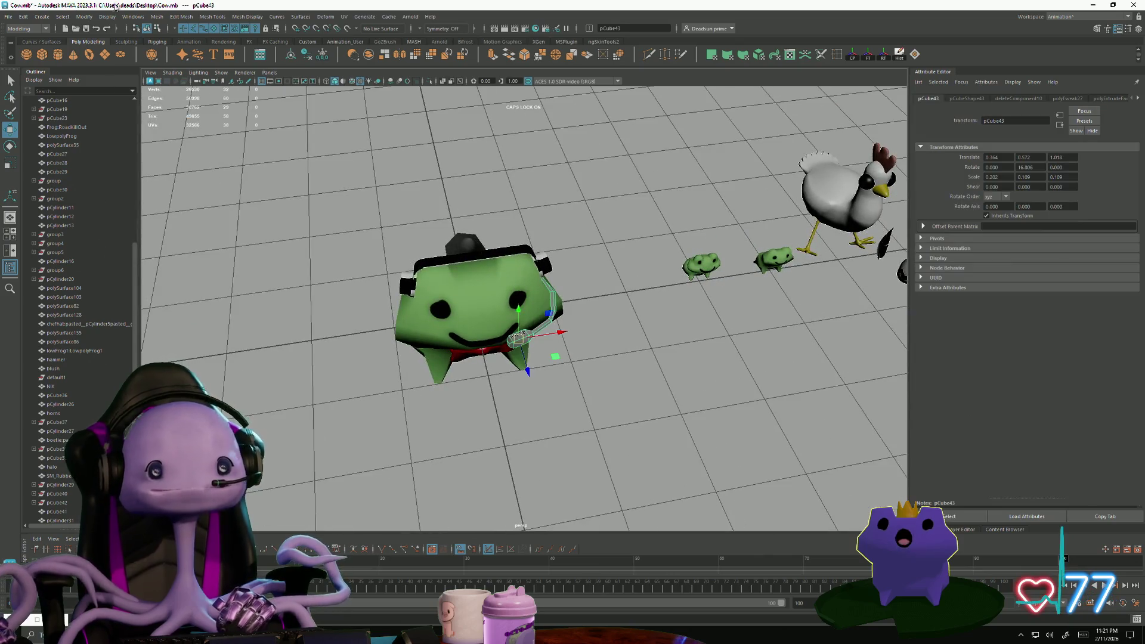
pyautogui.click(190, 17)
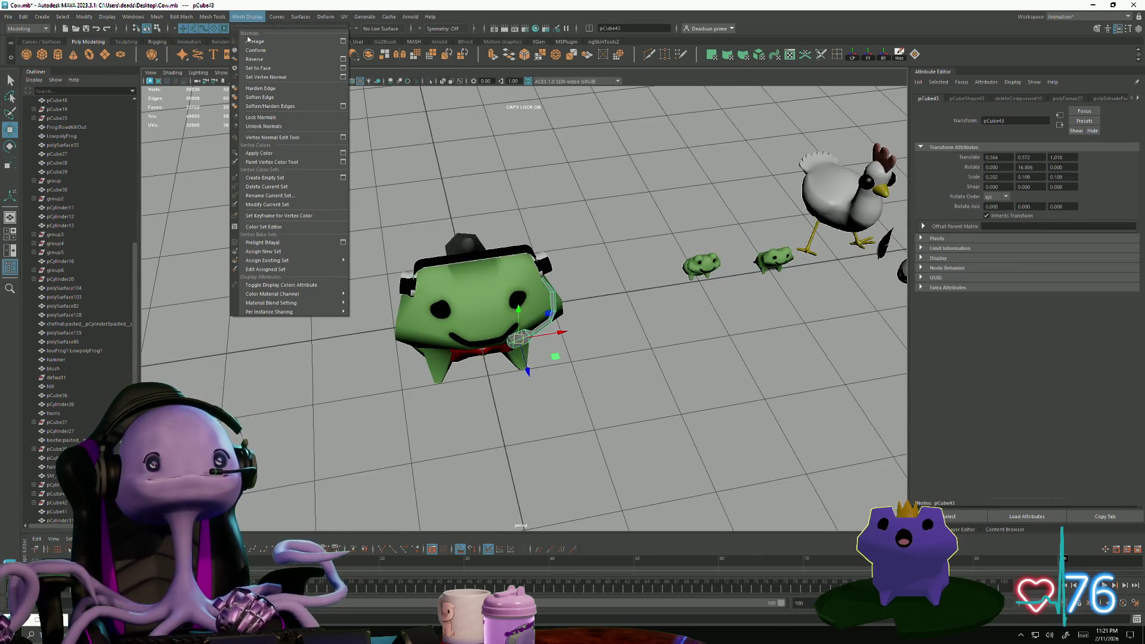
pyautogui.click(266, 97)
pyautogui.click(357, 213)
pyautogui.keyDown('alt'); pyautogui.moveTo(358, 212); pyautogui.dragTo(352, 301); pyautogui.keyUp('alt')
pyautogui.scroll(5, 616, 344)
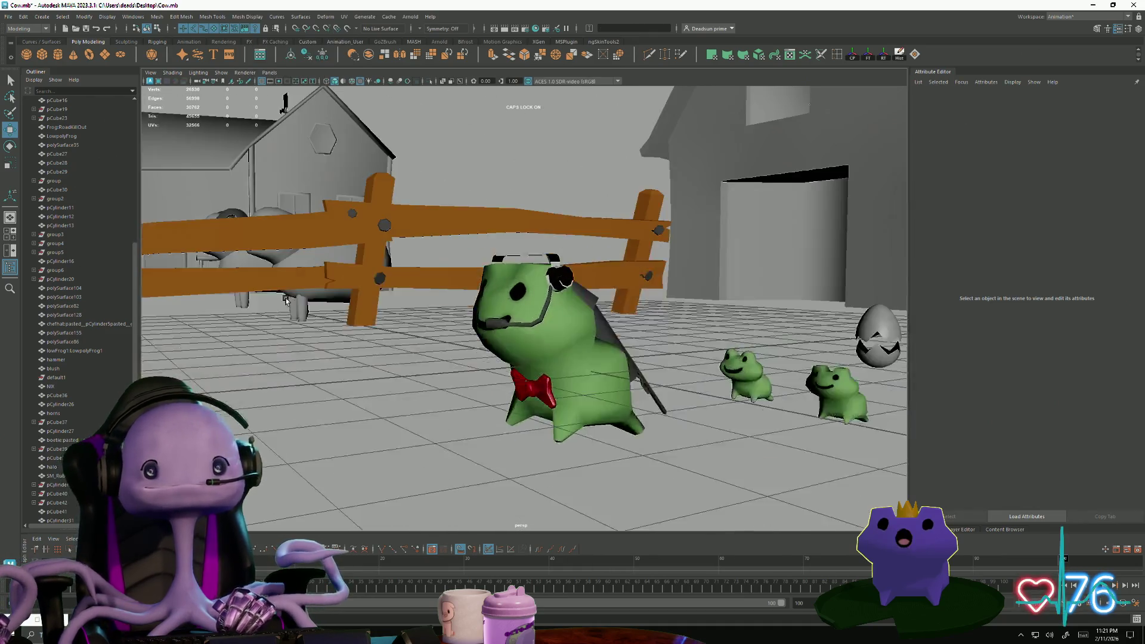
pyautogui.click(615, 344)
pyautogui.keyDown('alt'); pyautogui.moveTo(615, 344); pyautogui.dragTo(656, 132); pyautogui.keyUp('alt')
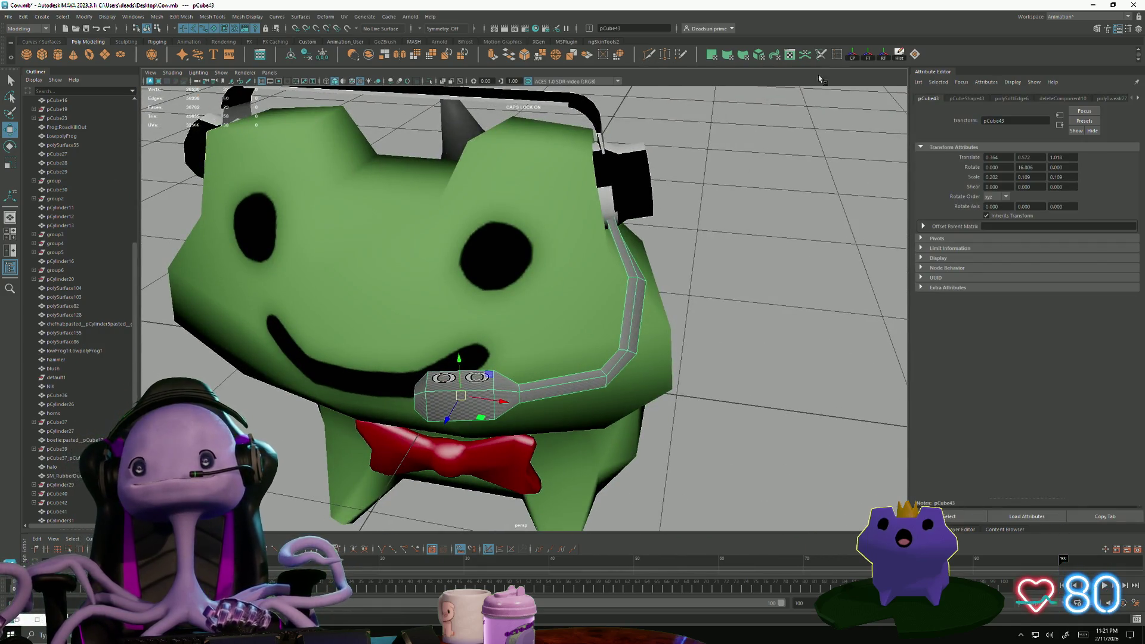
# - Insert an extra edge loop on the mic arm
pyautogui.click(837, 54)
pyautogui.click(635, 332)
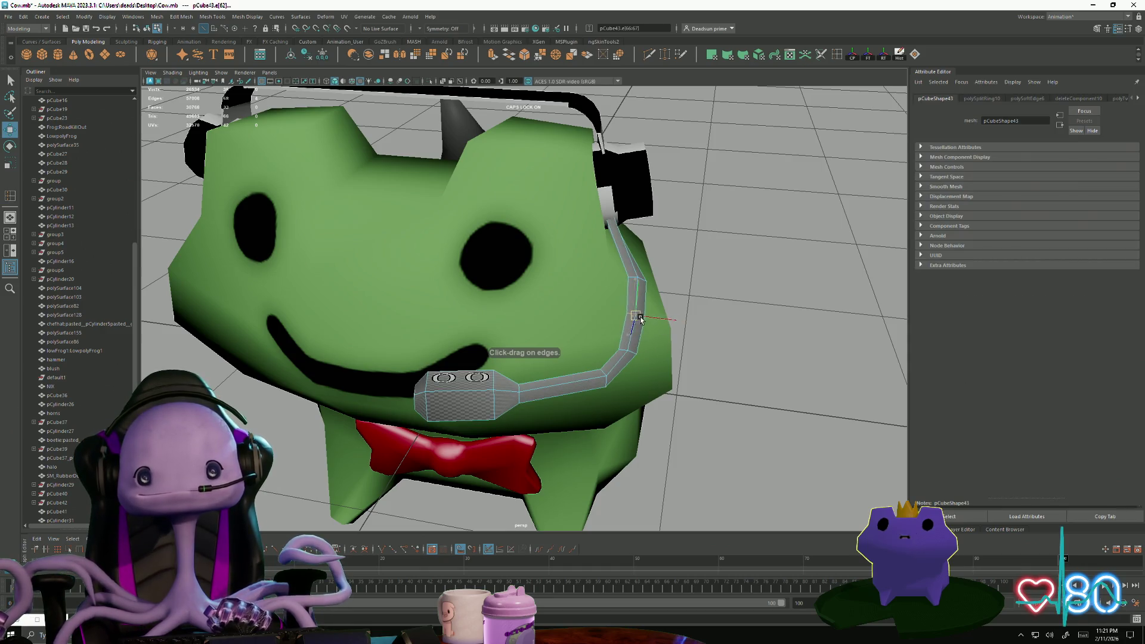
pyautogui.moveTo(626, 337)
pyautogui.keyDown('alt'); pyautogui.mouseDown()
pyautogui.moveTo(516, 342)
pyautogui.moveTo(508, 361)
pyautogui.mouseUp(); pyautogui.keyUp('alt')
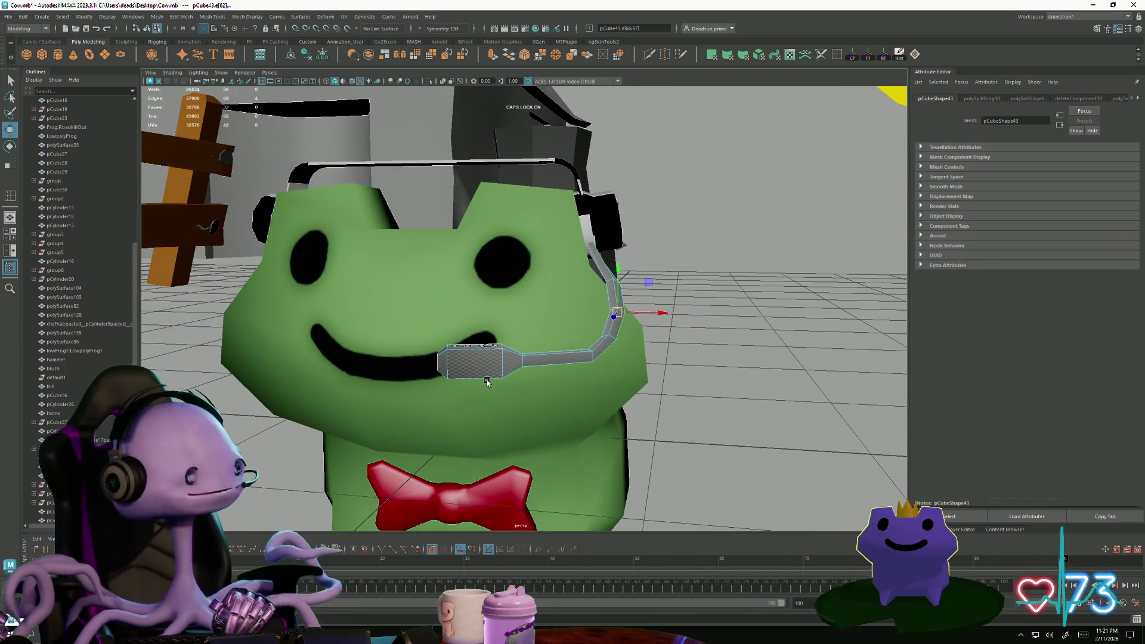
pyautogui.keyDown('alt'); pyautogui.moveTo(523, 395); pyautogui.dragTo(307, 317, button='middle'); pyautogui.keyUp('alt')
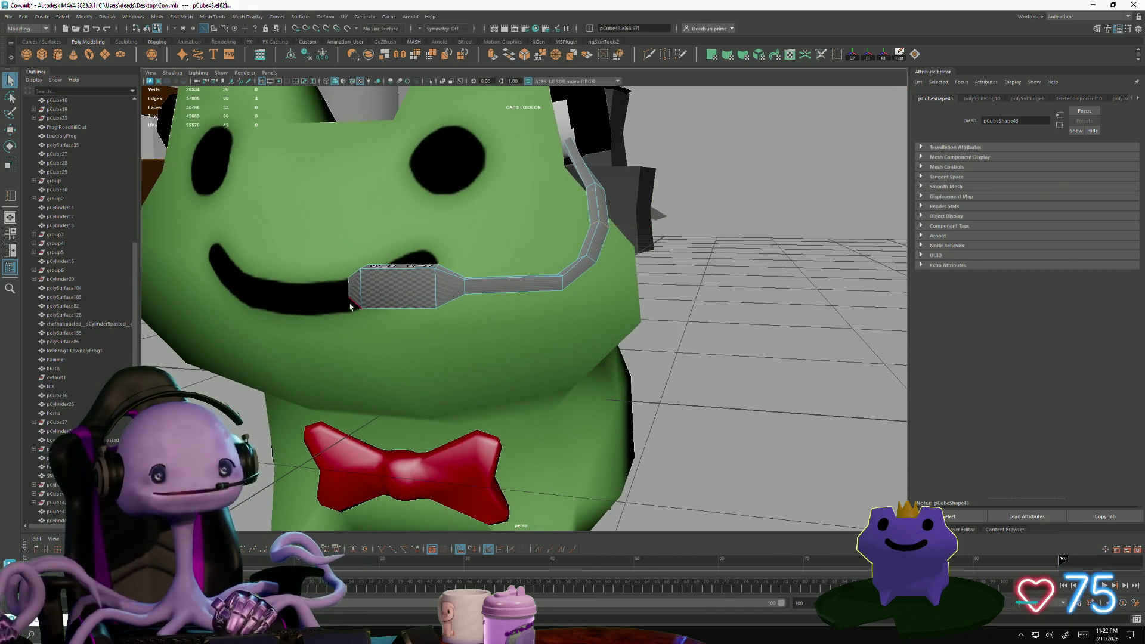
pyautogui.keyDown('alt'); pyautogui.moveTo(345, 278); pyautogui.dragTo(324, 239); pyautogui.keyUp('alt')
# - Tilt and lower the mic tip vertices toward the frog's mouth
pyautogui.press('F9')
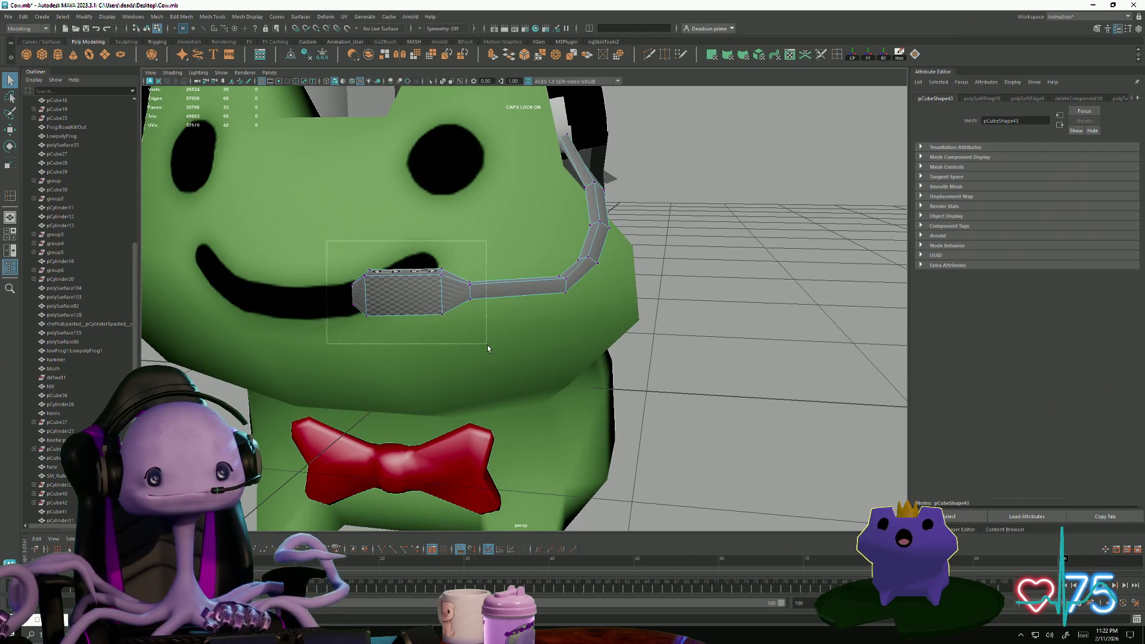
pyautogui.moveTo(487, 347); pyautogui.dragTo(487, 348)
pyautogui.press('e')
pyautogui.moveTo(442, 258); pyautogui.dragTo(409, 267)
pyautogui.press('w')
pyautogui.press('e')
pyautogui.scroll(-6, 442, 280)
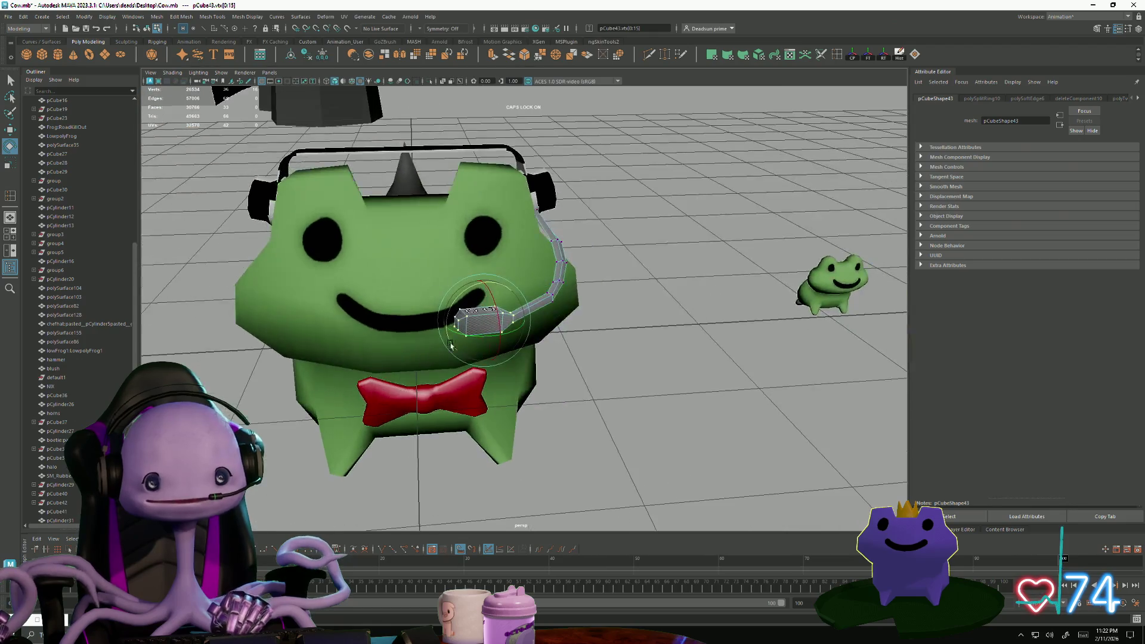
pyautogui.press('F8')
pyautogui.moveTo(547, 294)
pyautogui.keyDown('alt'); pyautogui.mouseDown()
pyautogui.moveTo(461, 396)
pyautogui.moveTo(537, 429)
pyautogui.mouseUp(); pyautogui.keyUp('alt')
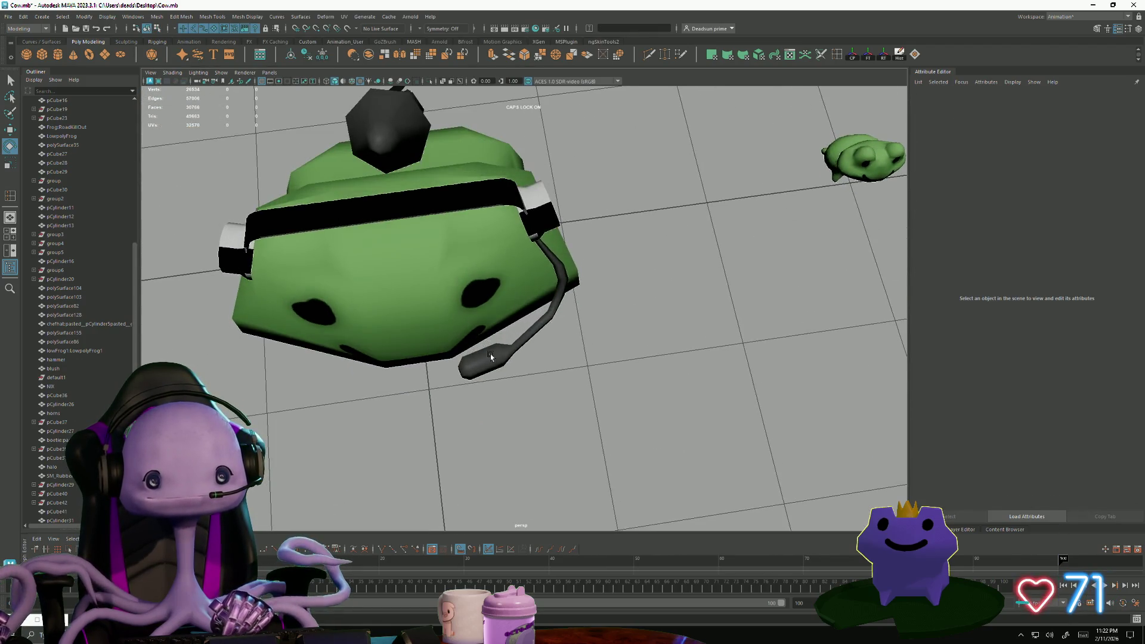
pyautogui.scroll(5, 651, 480)
pyautogui.scroll(8, 650, 480)
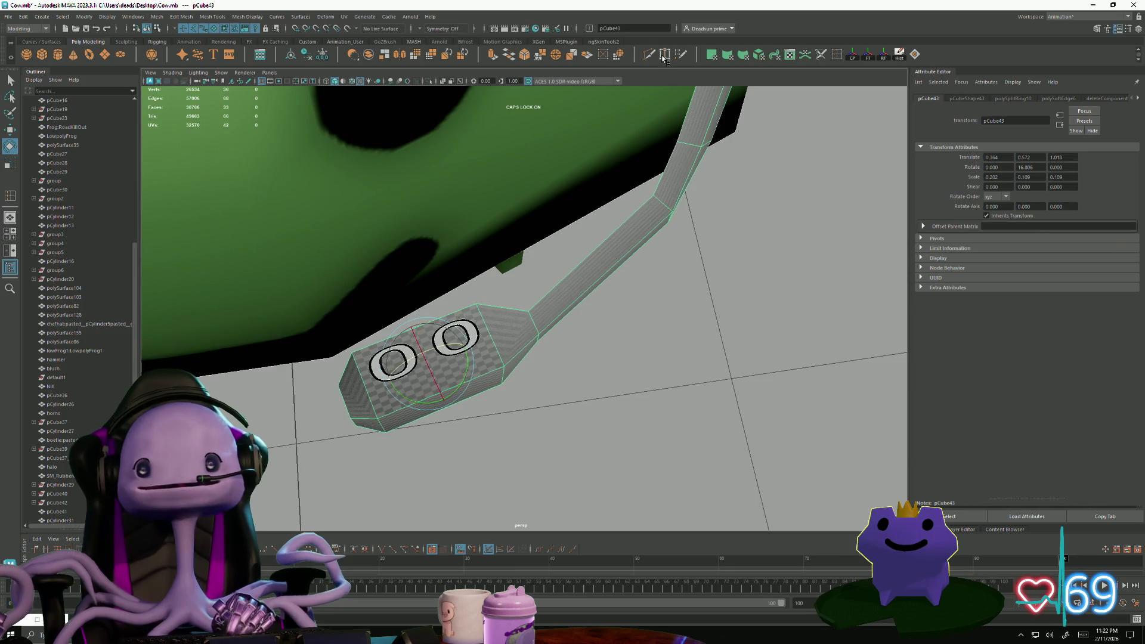
# - Add new edges to the mic box with the Multi-Cut tool
pyautogui.hotkey('ctrl', 'shift', 'x')
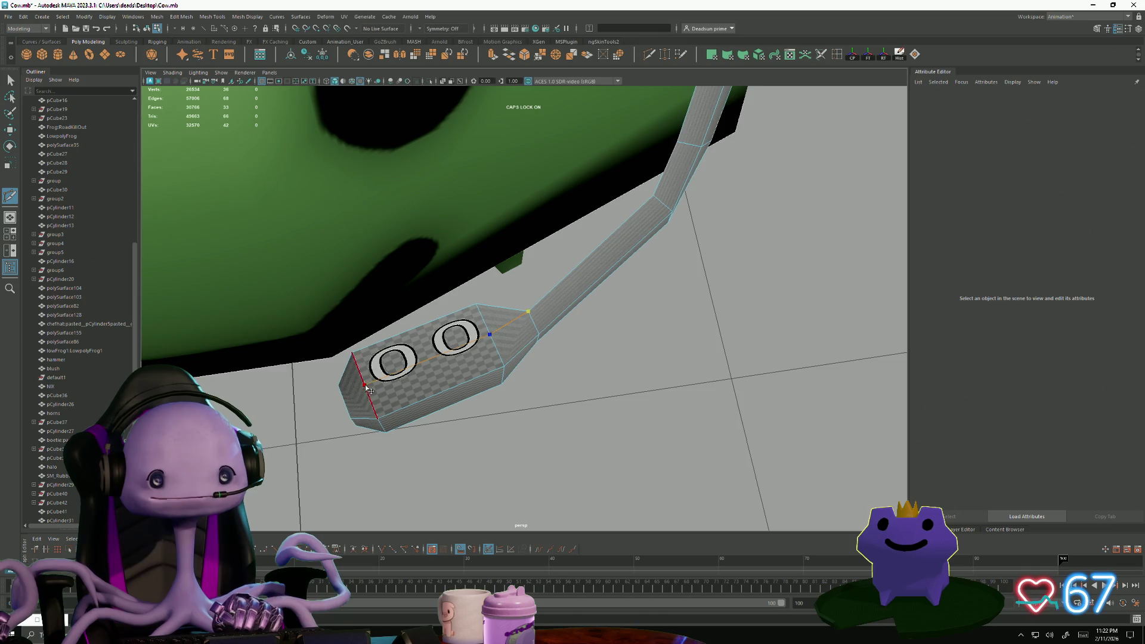
pyautogui.moveTo(325, 424)
pyautogui.keyDown('alt'); pyautogui.mouseDown()
pyautogui.moveTo(418, 375)
pyautogui.moveTo(442, 348)
pyautogui.moveTo(504, 351)
pyautogui.moveTo(511, 455)
pyautogui.moveTo(355, 398)
pyautogui.mouseUp(); pyautogui.keyUp('alt')
pyautogui.moveTo(382, 471)
pyautogui.keyDown('alt'); pyautogui.mouseDown()
pyautogui.moveTo(396, 477)
pyautogui.moveTo(324, 387)
pyautogui.mouseUp(); pyautogui.keyUp('alt')
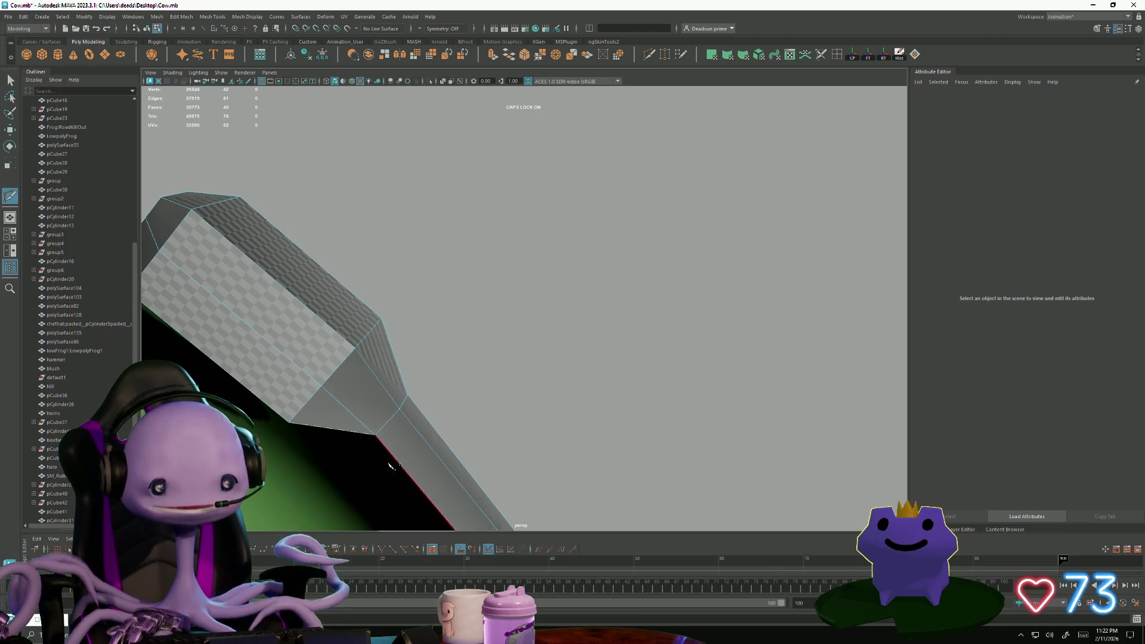
pyautogui.keyDown('alt'); pyautogui.moveTo(446, 443); pyautogui.dragTo(375, 524); pyautogui.keyUp('alt')
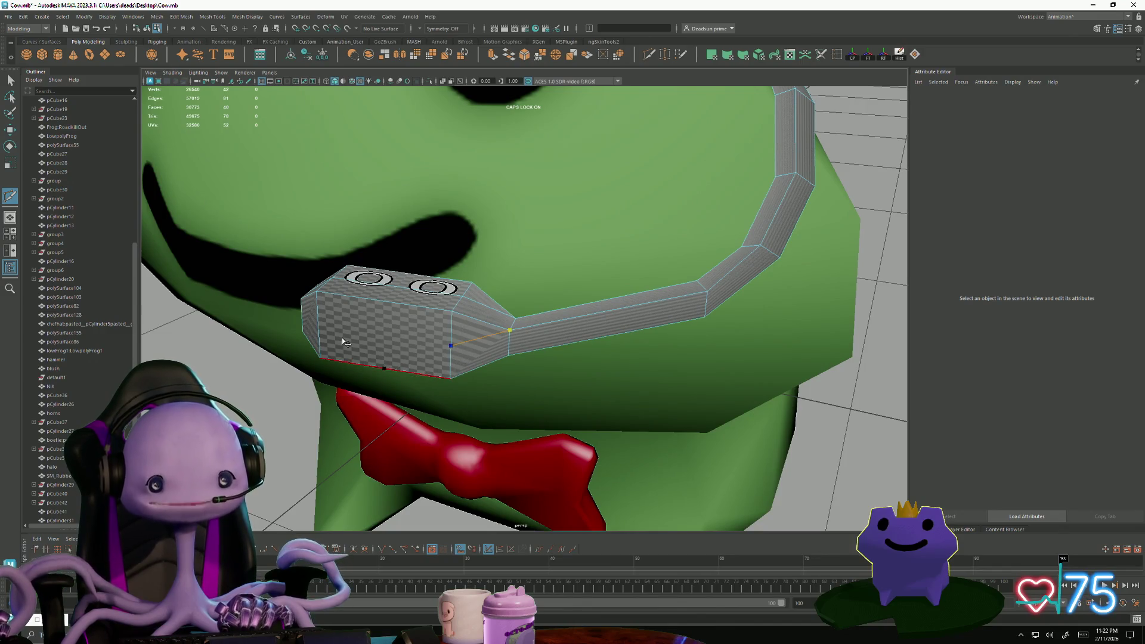
pyautogui.moveTo(327, 332)
pyautogui.keyDown('alt'); pyautogui.mouseDown()
pyautogui.moveTo(282, 406)
pyautogui.moveTo(422, 439)
pyautogui.moveTo(456, 428)
pyautogui.moveTo(512, 433)
pyautogui.mouseUp(); pyautogui.keyUp('alt')
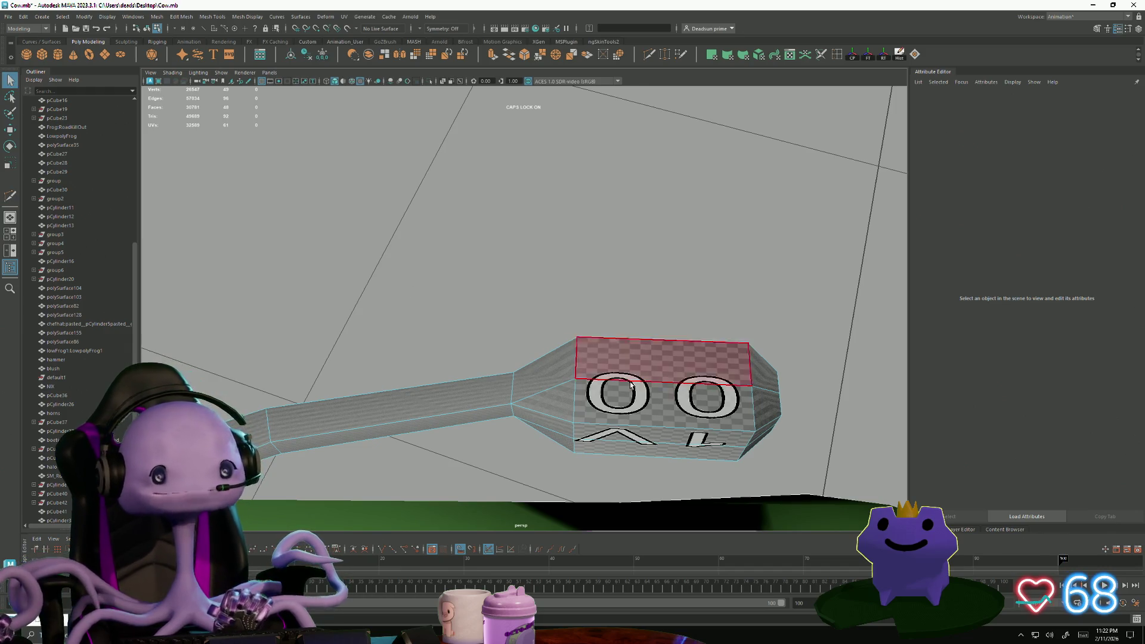
# - Scale an end edge of the mic box to reshape its end
pyautogui.click(654, 380)
pyautogui.moveTo(653, 380)
pyautogui.keyDown('alt'); pyautogui.mouseDown()
pyautogui.moveTo(641, 391)
pyautogui.moveTo(590, 360)
pyautogui.moveTo(451, 406)
pyautogui.mouseUp(); pyautogui.keyUp('alt')
pyautogui.moveTo(353, 391)
pyautogui.keyDown('alt'); pyautogui.mouseDown()
pyautogui.moveTo(343, 345)
pyautogui.moveTo(358, 382)
pyautogui.moveTo(415, 373)
pyautogui.mouseUp(); pyautogui.keyUp('alt')
pyautogui.moveTo(483, 374)
pyautogui.keyDown('alt'); pyautogui.mouseDown()
pyautogui.moveTo(375, 360)
pyautogui.moveTo(386, 357)
pyautogui.moveTo(381, 340)
pyautogui.moveTo(355, 303)
pyautogui.moveTo(331, 345)
pyautogui.mouseUp(); pyautogui.keyUp('alt')
pyautogui.press('r')
pyautogui.moveTo(340, 456)
pyautogui.keyDown('alt'); pyautogui.mouseDown()
pyautogui.moveTo(503, 444)
pyautogui.moveTo(471, 441)
pyautogui.moveTo(396, 398)
pyautogui.moveTo(319, 298)
pyautogui.mouseUp(); pyautogui.keyUp('alt')
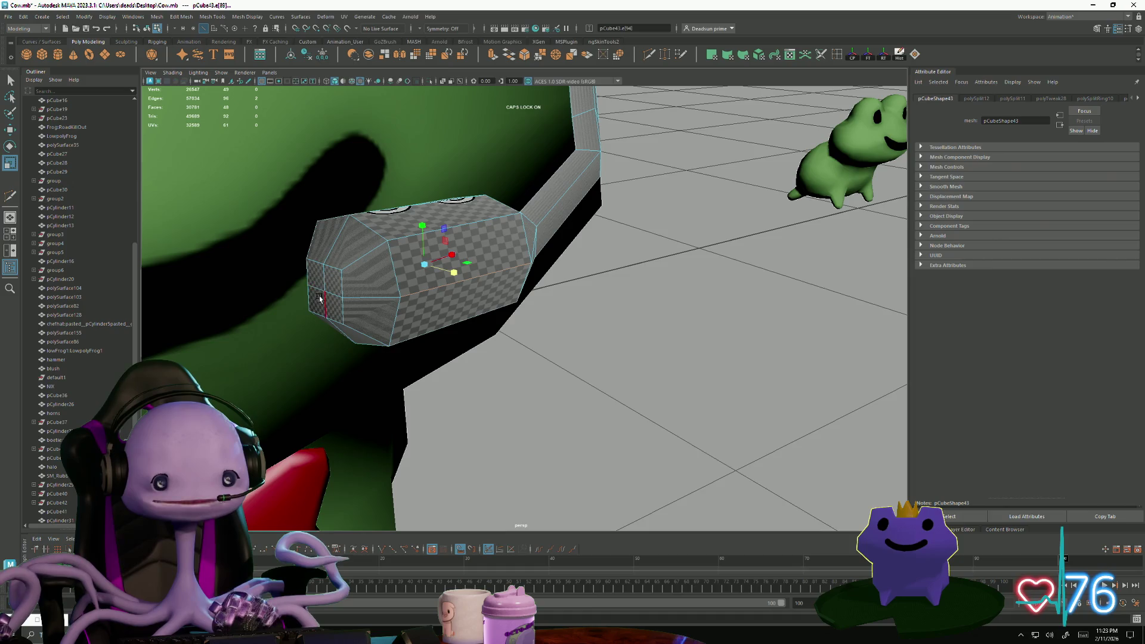
pyautogui.press('F8')
pyautogui.press('w')
pyautogui.click(274, 349)
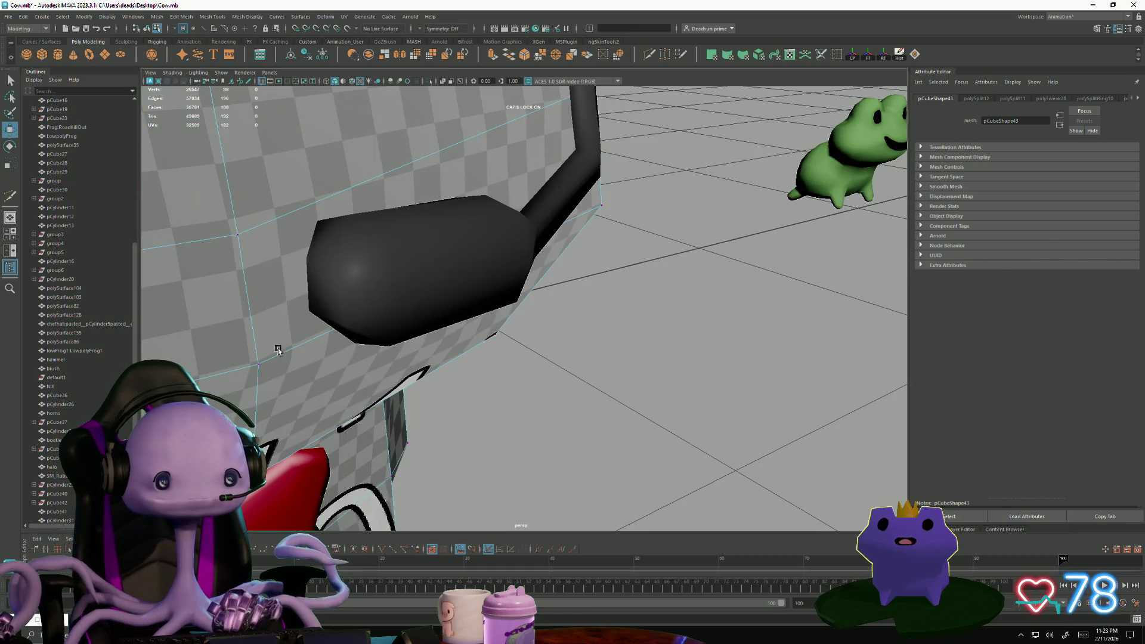
pyautogui.moveTo(409, 348)
pyautogui.keyDown('alt'); pyautogui.mouseDown()
pyautogui.moveTo(321, 322)
pyautogui.moveTo(328, 308)
pyautogui.mouseUp(); pyautogui.keyUp('alt')
pyautogui.moveTo(329, 308)
pyautogui.keyDown('alt'); pyautogui.mouseDown()
pyautogui.moveTo(315, 409)
pyautogui.moveTo(367, 438)
pyautogui.mouseUp(); pyautogui.keyUp('alt')
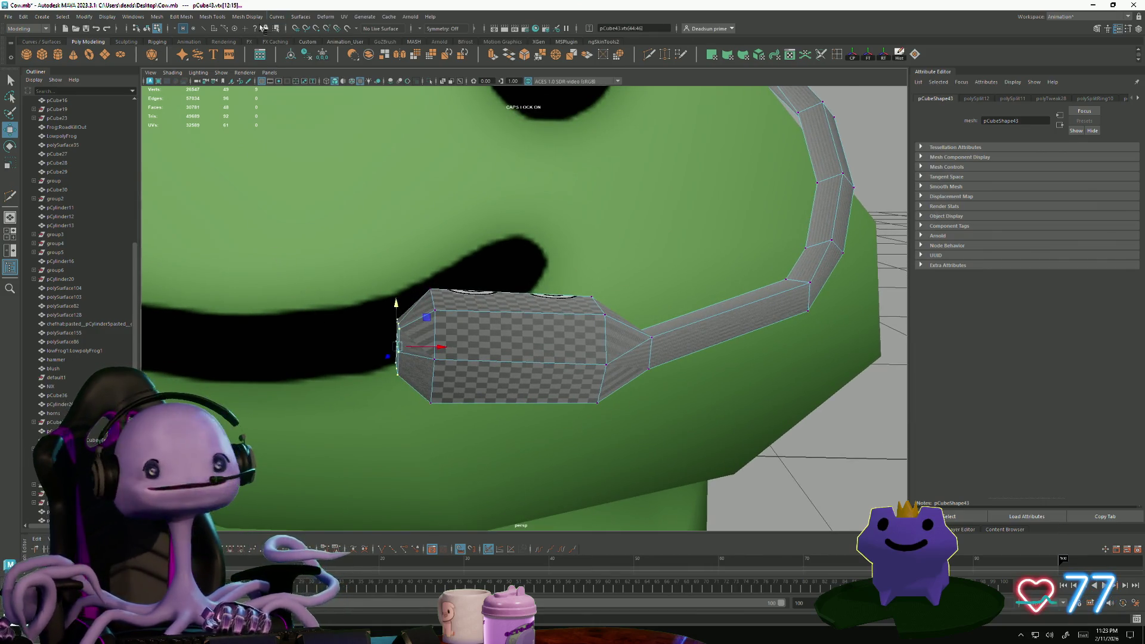
pyautogui.click(227, 21)
pyautogui.moveTo(247, 20)
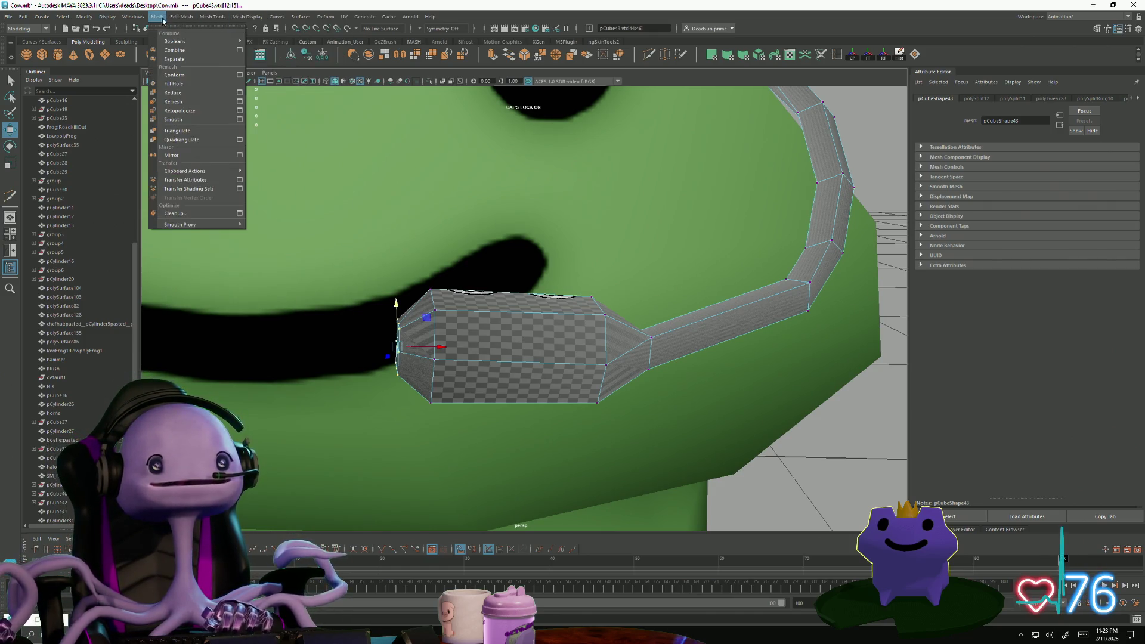
pyautogui.moveTo(153, 19)
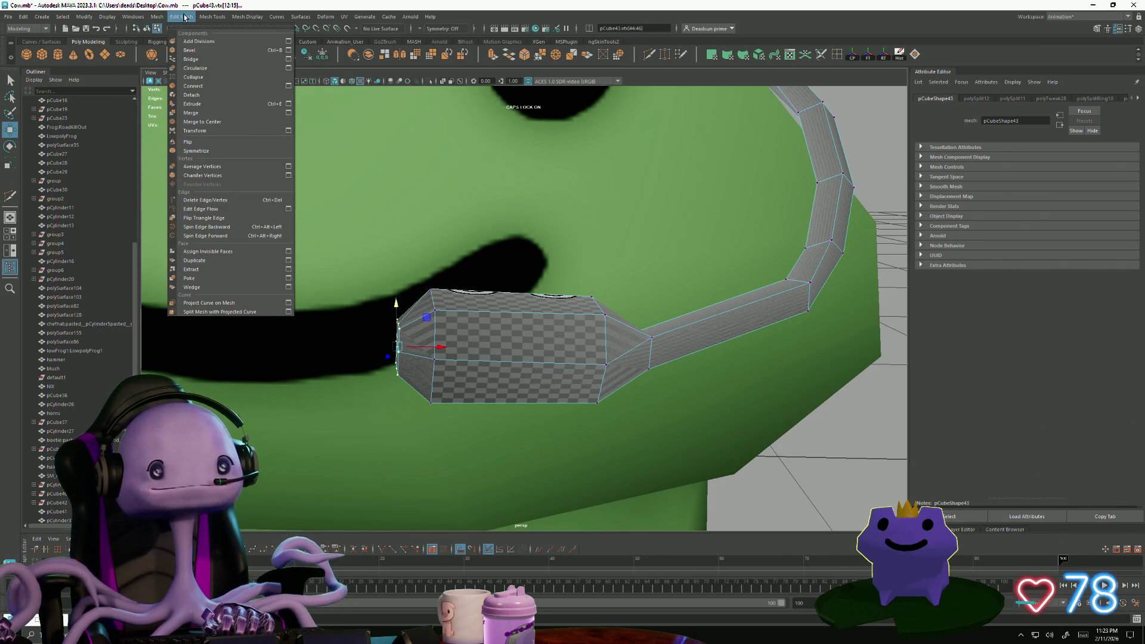
pyautogui.click(238, 167)
pyautogui.moveTo(307, 302)
pyautogui.keyDown('alt'); pyautogui.mouseDown()
pyautogui.moveTo(444, 370)
pyautogui.moveTo(388, 346)
pyautogui.mouseUp(); pyautogui.keyUp('alt')
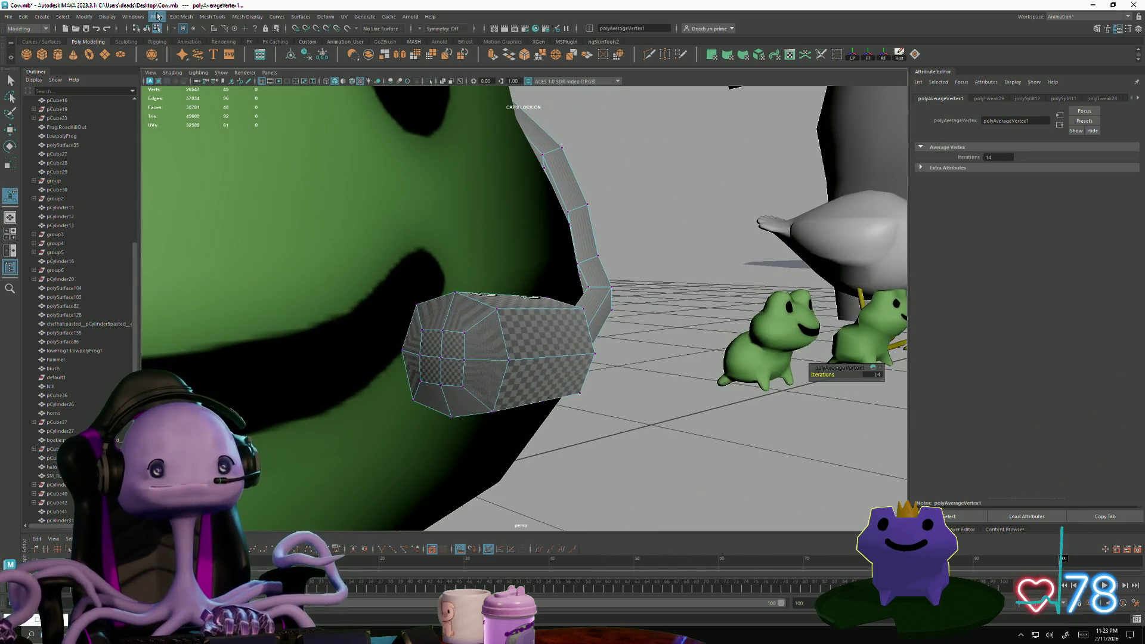
pyautogui.hotkey('ctrl', 'z')
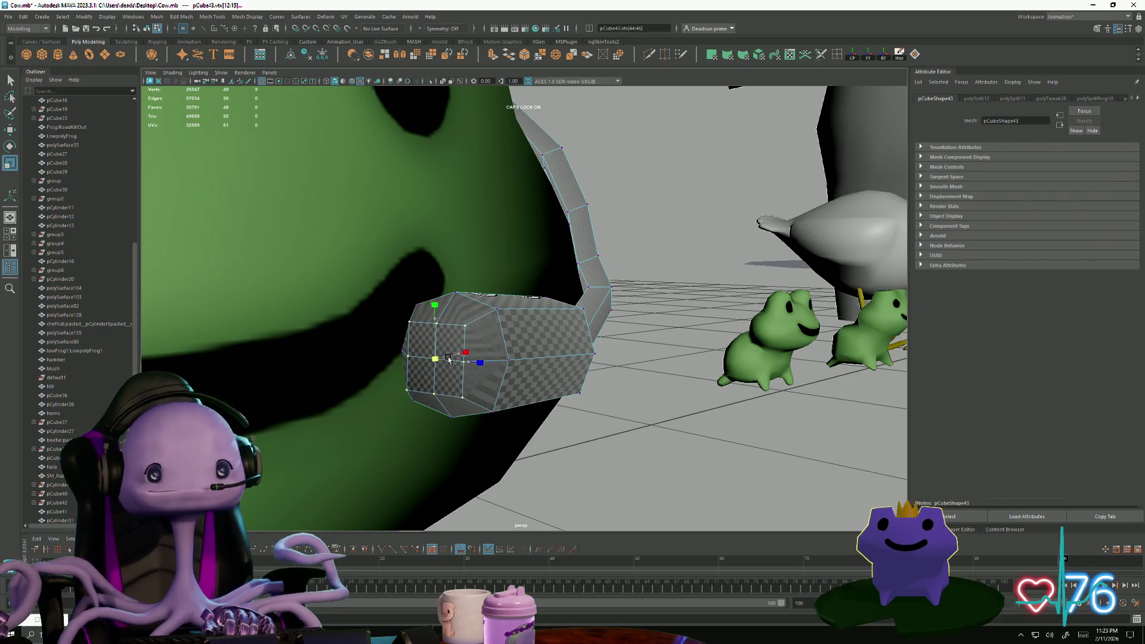
pyautogui.keyDown('alt'); pyautogui.moveTo(441, 364); pyautogui.dragTo(683, 437); pyautogui.keyUp('alt')
pyautogui.click(683, 437)
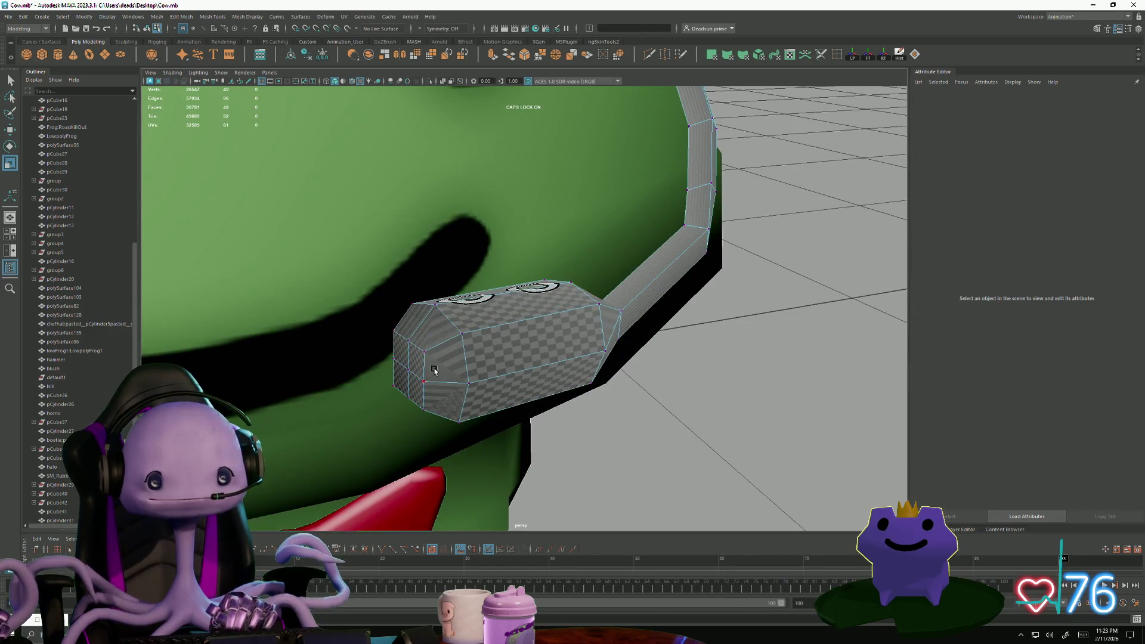
pyautogui.click(406, 374)
pyautogui.moveTo(405, 374)
pyautogui.keyDown('alt'); pyautogui.mouseDown()
pyautogui.moveTo(395, 358)
pyautogui.moveTo(474, 322)
pyautogui.mouseUp(); pyautogui.keyUp('alt')
pyautogui.keyDown('alt'); pyautogui.moveTo(472, 325); pyautogui.dragTo(521, 390, button='right'); pyautogui.keyUp('alt')
pyautogui.press('F8')
pyautogui.moveTo(529, 253)
pyautogui.keyDown('alt'); pyautogui.mouseDown()
pyautogui.moveTo(512, 265)
pyautogui.moveTo(554, 238)
pyautogui.mouseUp(); pyautogui.keyUp('alt')
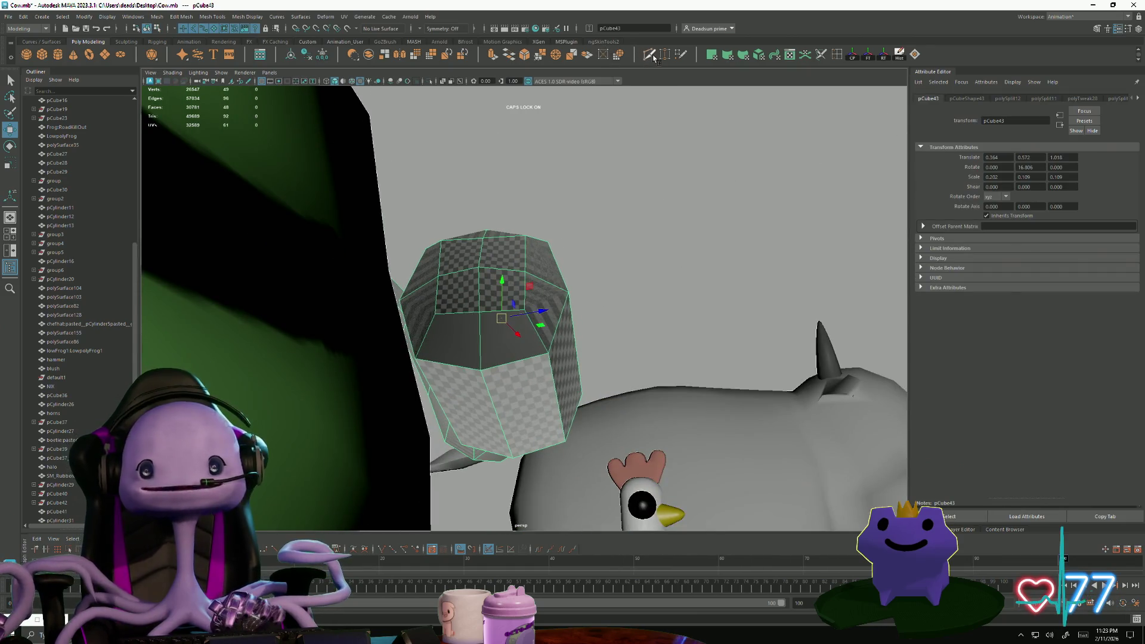
pyautogui.click(651, 56)
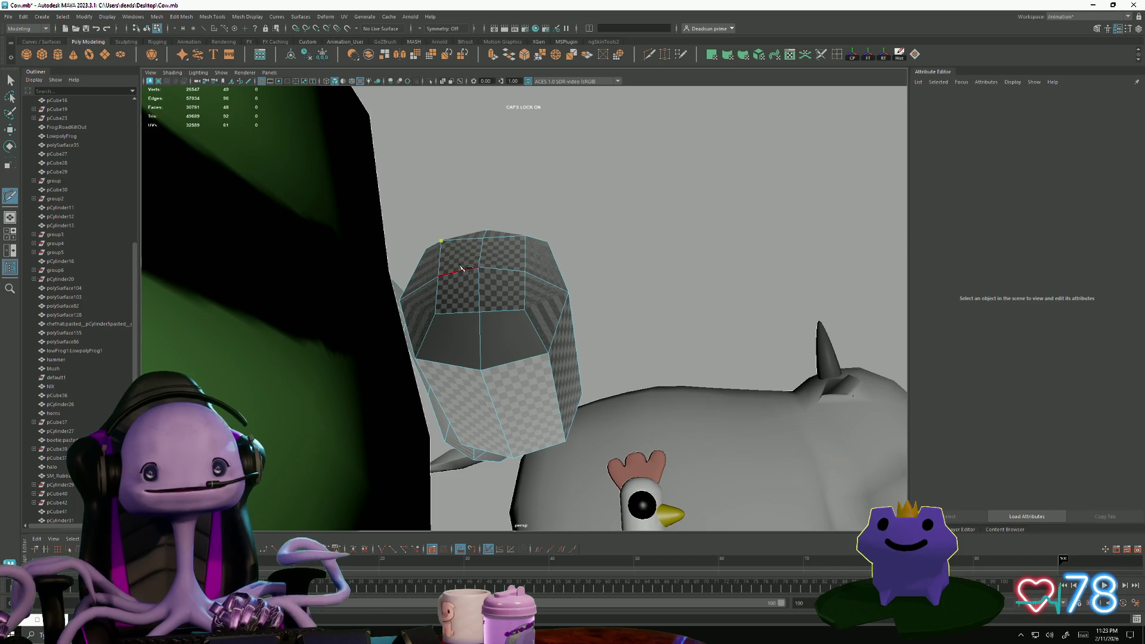
pyautogui.press('Return')
pyautogui.click(479, 311)
pyautogui.click(478, 266)
pyautogui.press('Return')
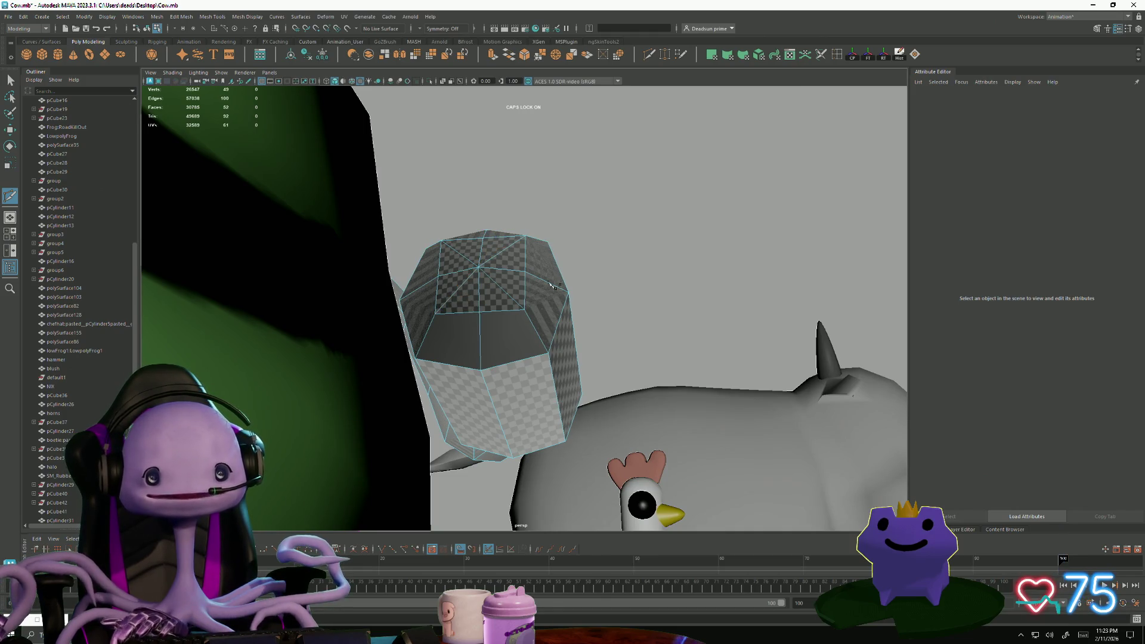
pyautogui.moveTo(493, 386)
pyautogui.keyDown('alt'); pyautogui.mouseDown()
pyautogui.moveTo(418, 382)
pyautogui.moveTo(388, 417)
pyautogui.moveTo(281, 395)
pyautogui.moveTo(680, 138)
pyautogui.mouseUp(); pyautogui.keyUp('alt')
pyautogui.press('q')
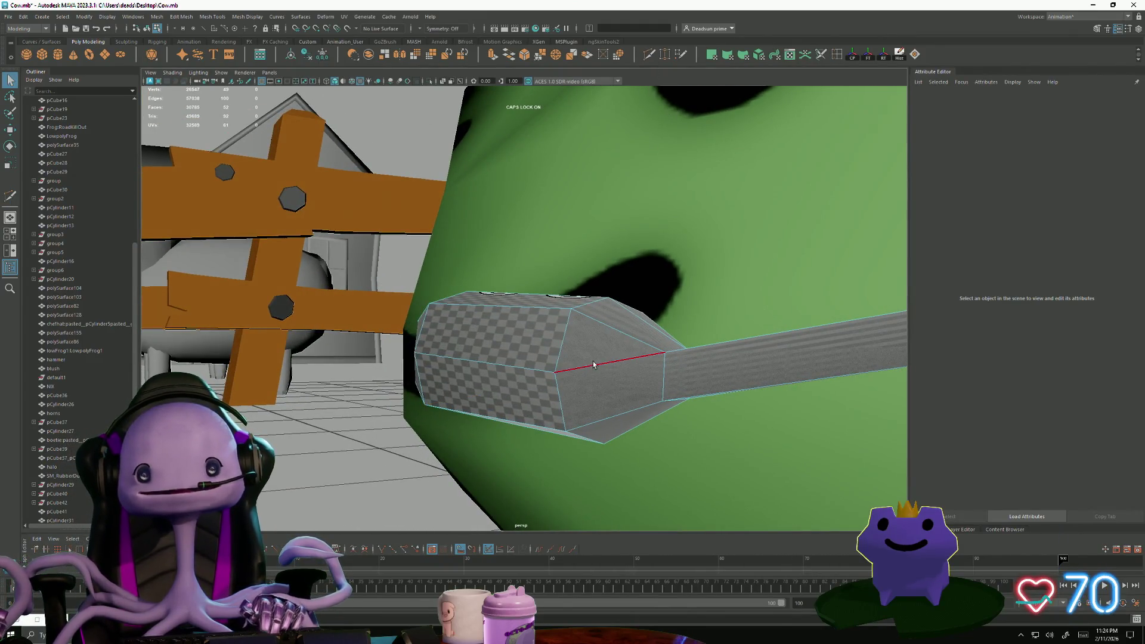
pyautogui.moveTo(504, 409); pyautogui.dragTo(501, 400)
pyautogui.click(588, 284)
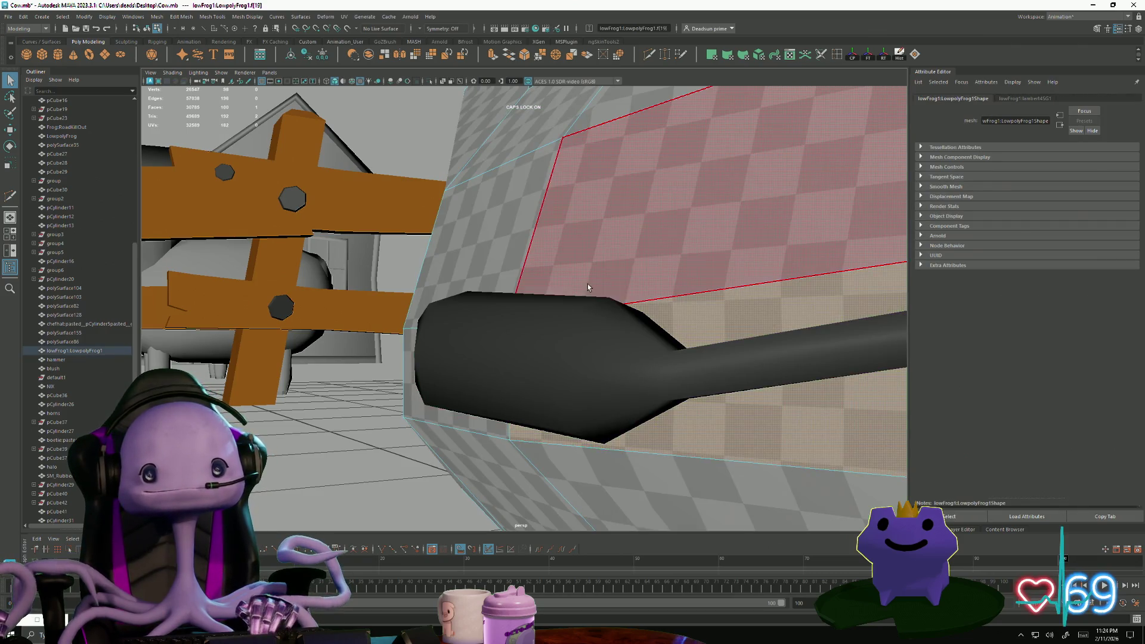
pyautogui.click(544, 347)
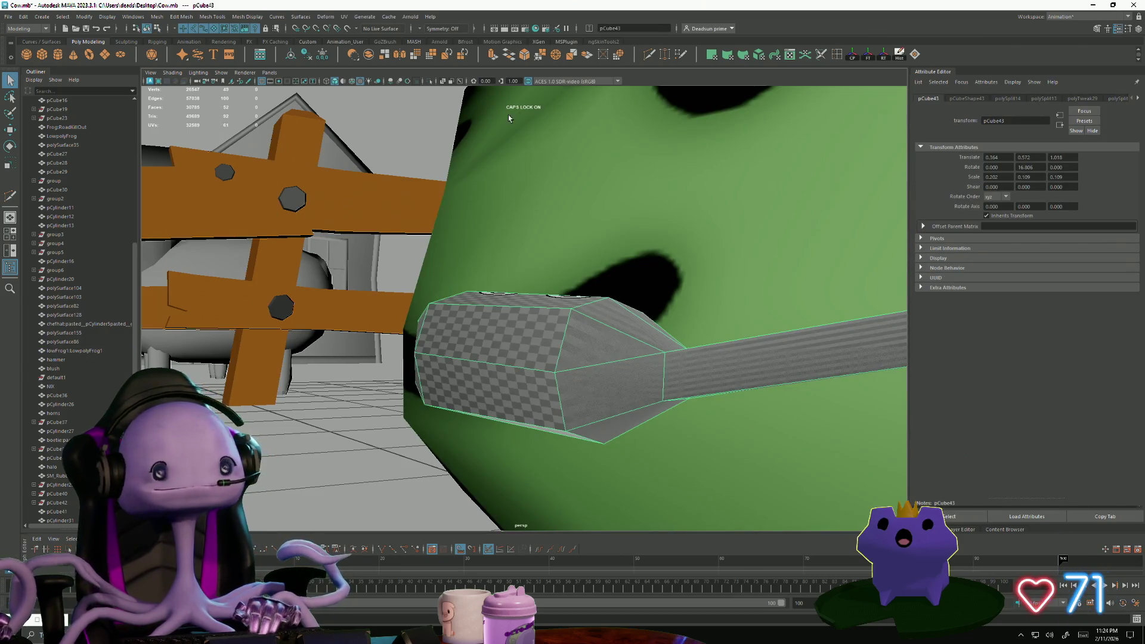
pyautogui.click(648, 55)
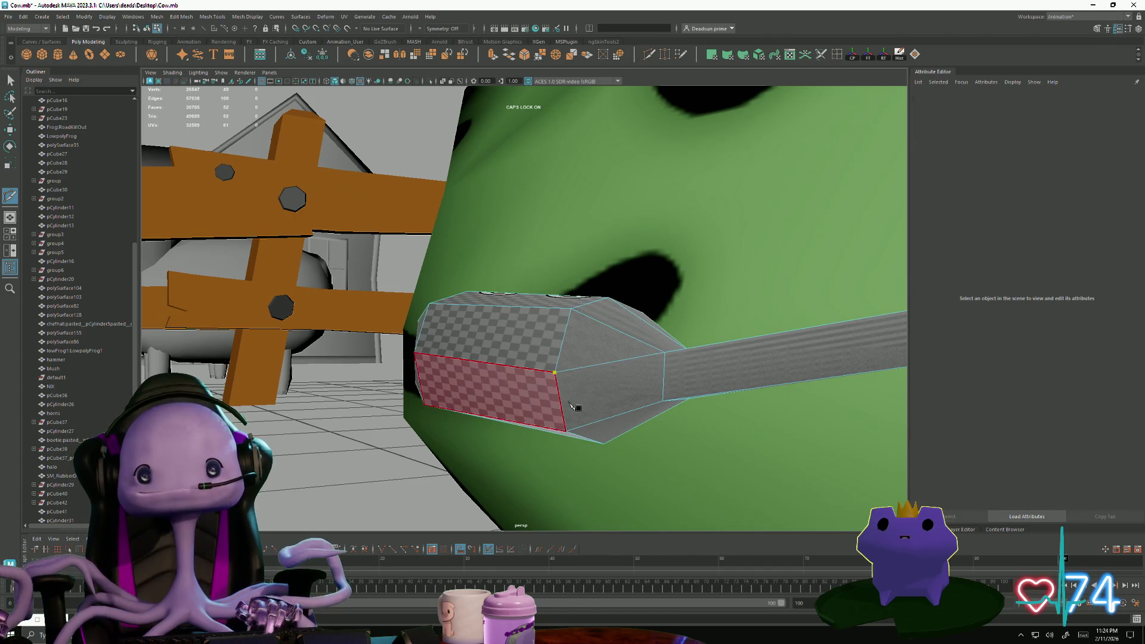
pyautogui.keyDown('alt'); pyautogui.moveTo(656, 420); pyautogui.dragTo(581, 356); pyautogui.keyUp('alt')
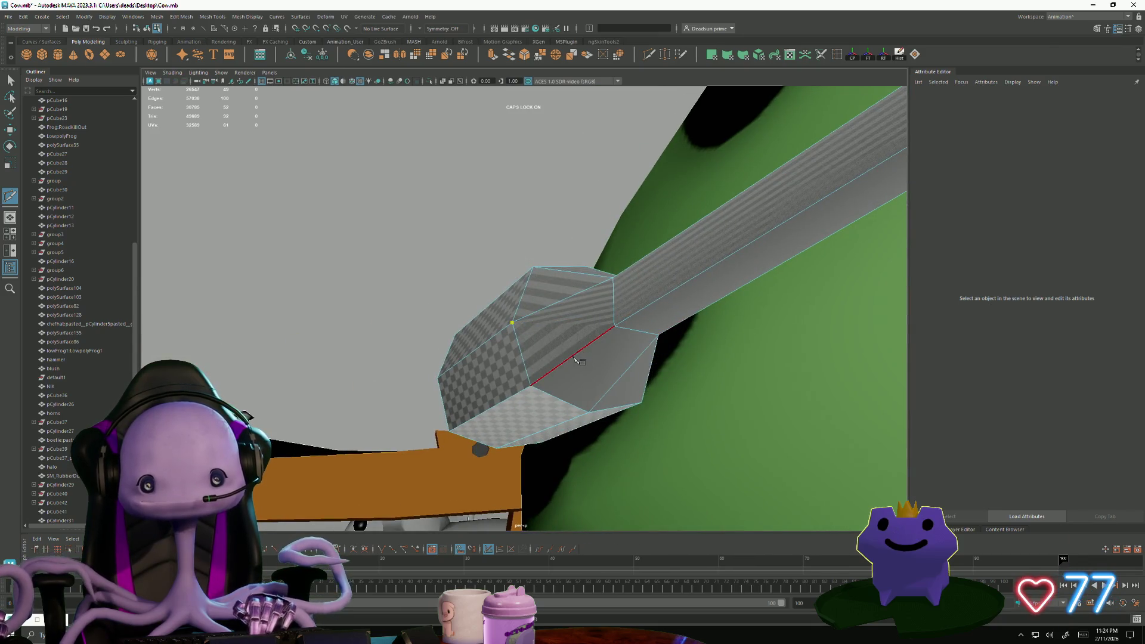
pyautogui.press('Return')
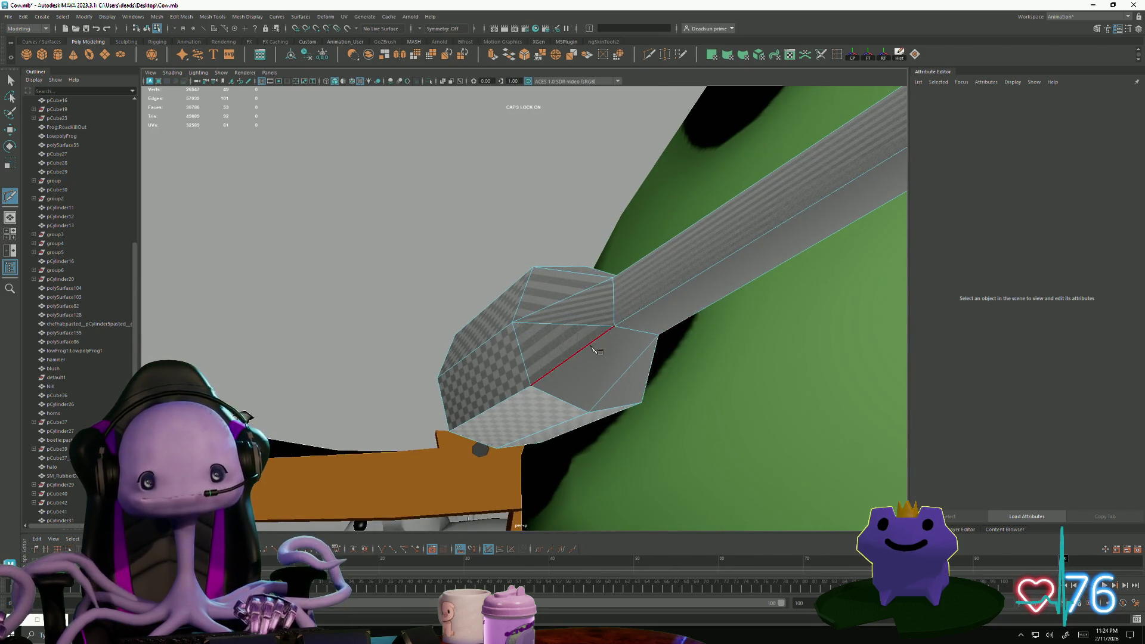
pyautogui.press('Return')
pyautogui.moveTo(549, 413)
pyautogui.keyDown('alt'); pyautogui.mouseDown()
pyautogui.moveTo(560, 414)
pyautogui.moveTo(592, 346)
pyautogui.moveTo(582, 357)
pyautogui.moveTo(590, 378)
pyautogui.mouseUp(); pyautogui.keyUp('alt')
pyautogui.click(592, 381)
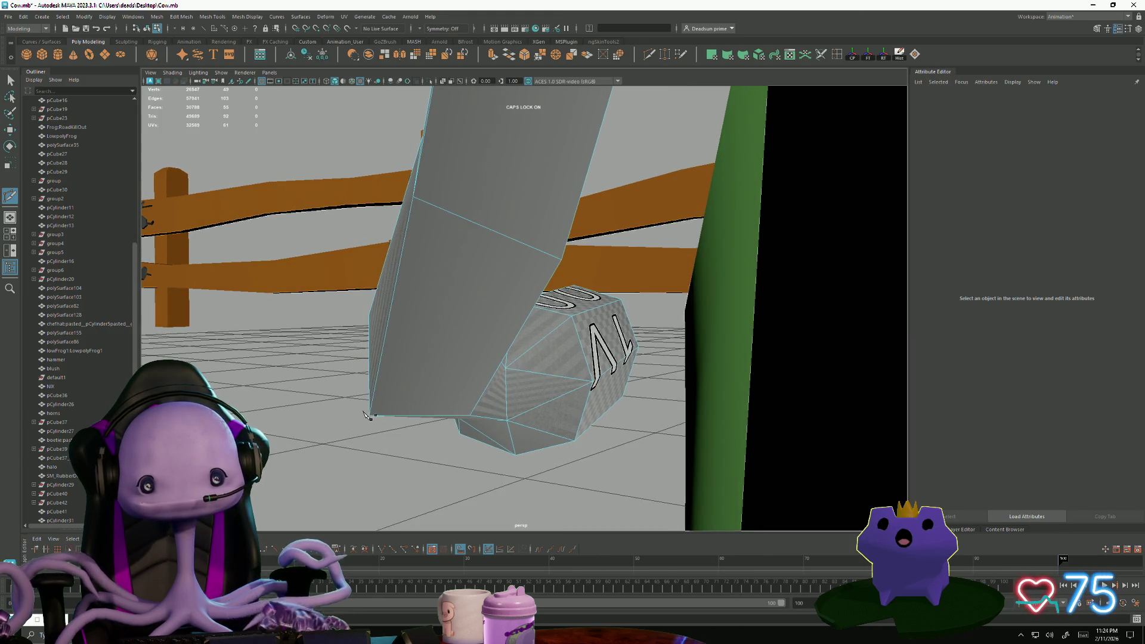
pyautogui.moveTo(385, 422)
pyautogui.keyDown('alt'); pyautogui.mouseDown()
pyautogui.moveTo(417, 450)
pyautogui.moveTo(555, 459)
pyautogui.moveTo(358, 334)
pyautogui.moveTo(2, 156)
pyautogui.mouseUp(); pyautogui.keyUp('alt')
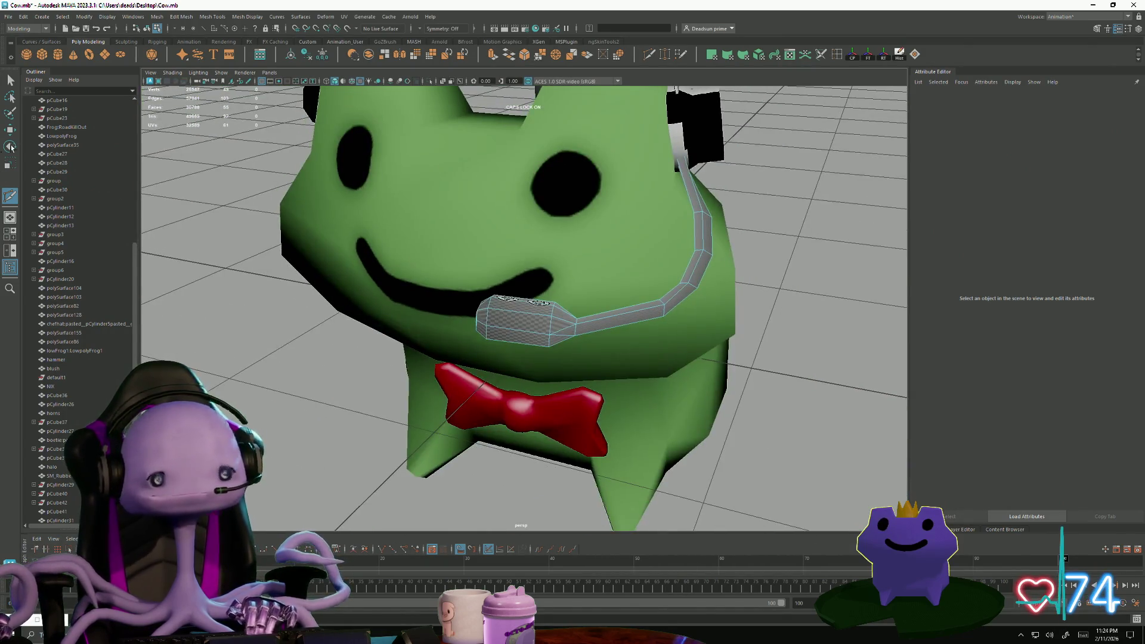
# - Select the headset microphone piece in object mode and bring up the UV menu
pyautogui.click(11, 81)
pyautogui.moveTo(334, 286)
pyautogui.keyDown('alt'); pyautogui.mouseDown()
pyautogui.moveTo(417, 335)
pyautogui.moveTo(374, 370)
pyautogui.moveTo(457, 406)
pyautogui.moveTo(526, 409)
pyautogui.moveTo(511, 339)
pyautogui.mouseUp(); pyautogui.keyUp('alt')
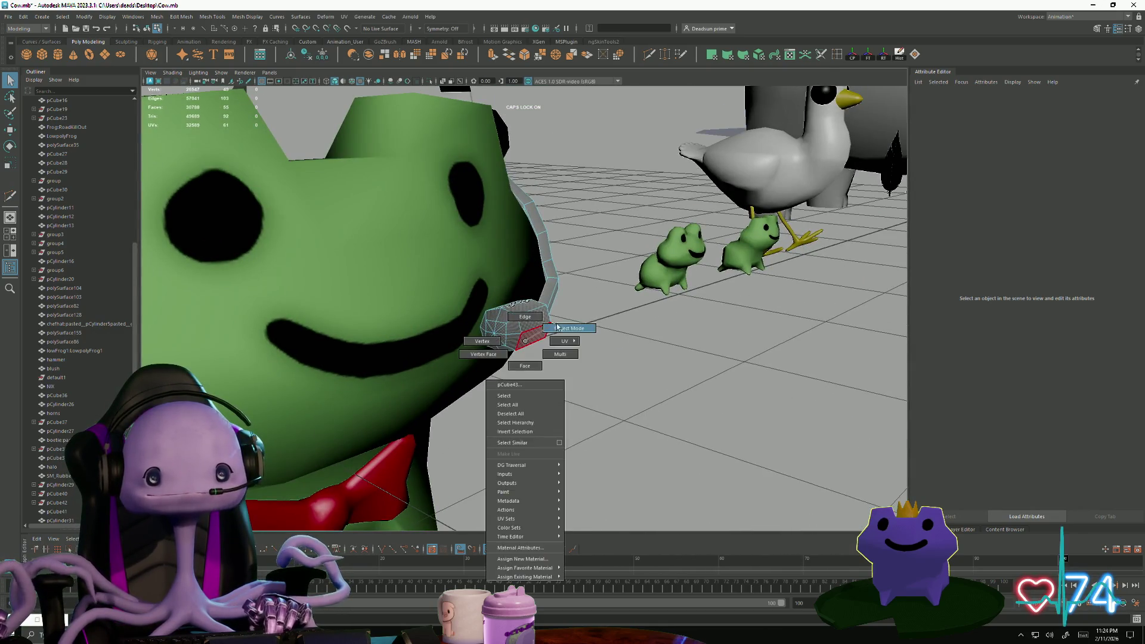
pyautogui.keyDown('alt'); pyautogui.moveTo(511, 340); pyautogui.dragTo(492, 400, button='right'); pyautogui.keyUp('alt')
pyautogui.keyDown('alt'); pyautogui.moveTo(491, 399); pyautogui.dragTo(517, 322); pyautogui.keyUp('alt')
pyautogui.click(517, 319)
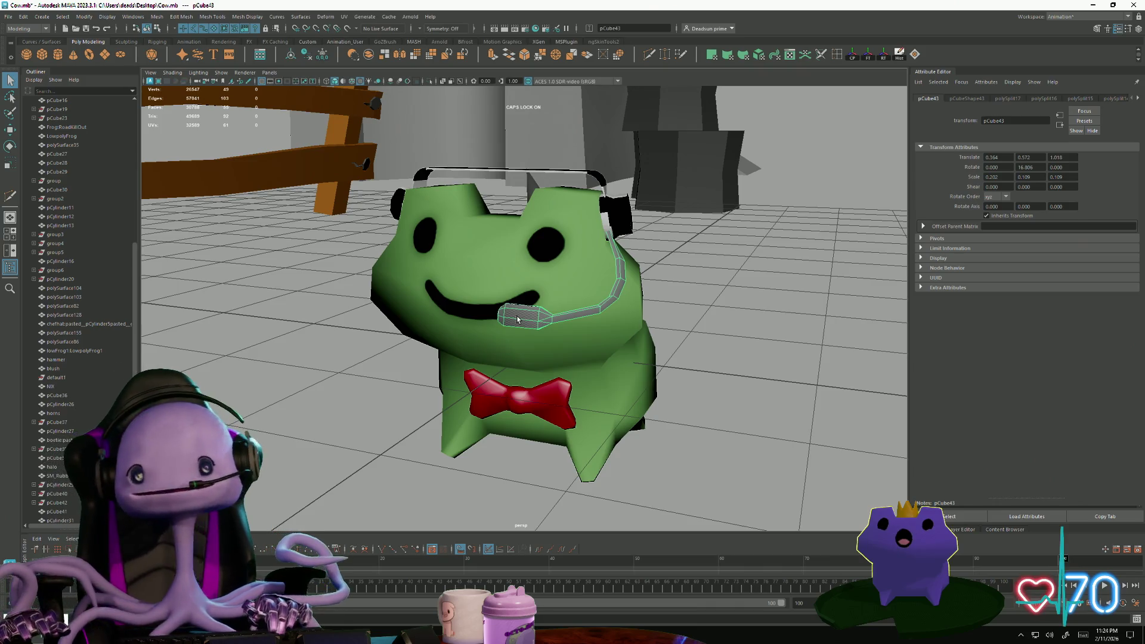
pyautogui.keyDown('alt'); pyautogui.moveTo(416, 170); pyautogui.dragTo(405, 215); pyautogui.keyUp('alt')
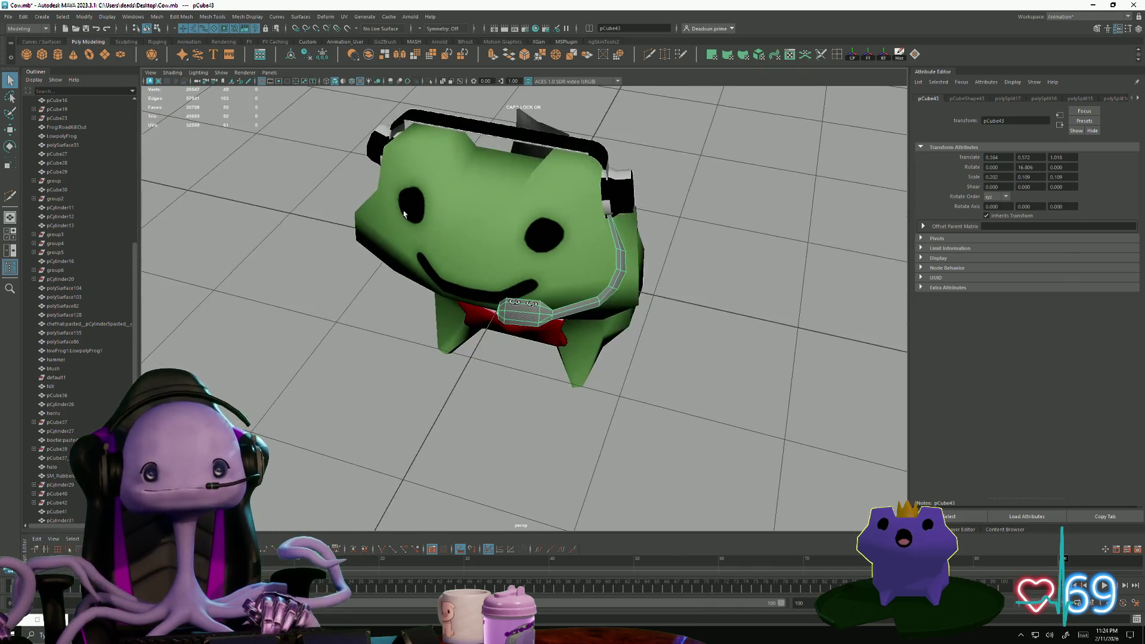
pyautogui.click(306, 17)
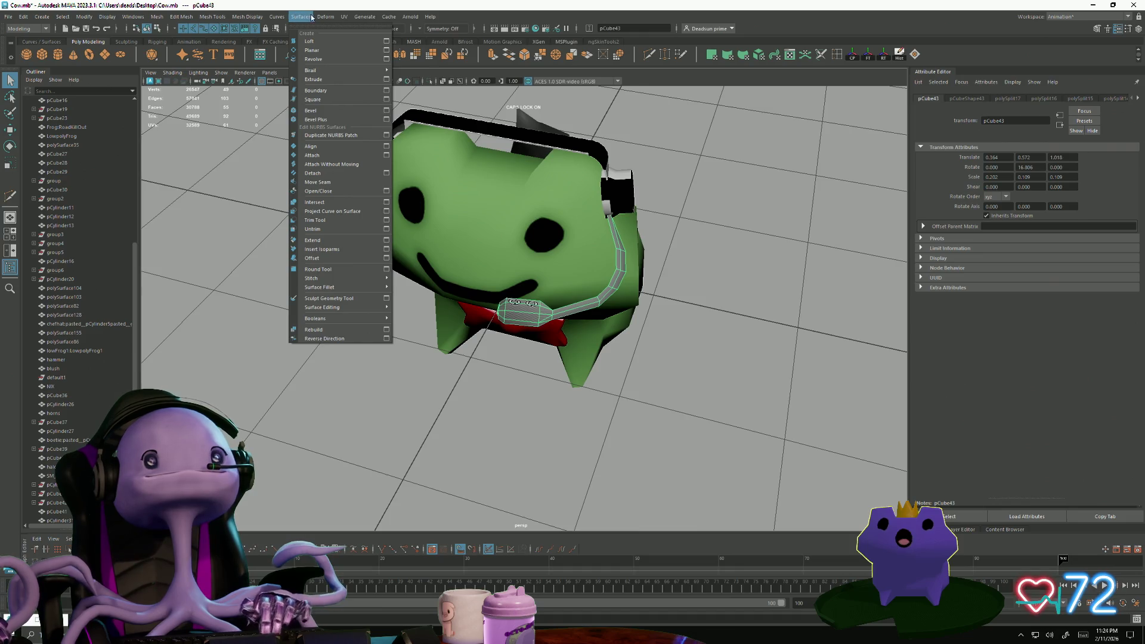
pyautogui.moveTo(256, 17)
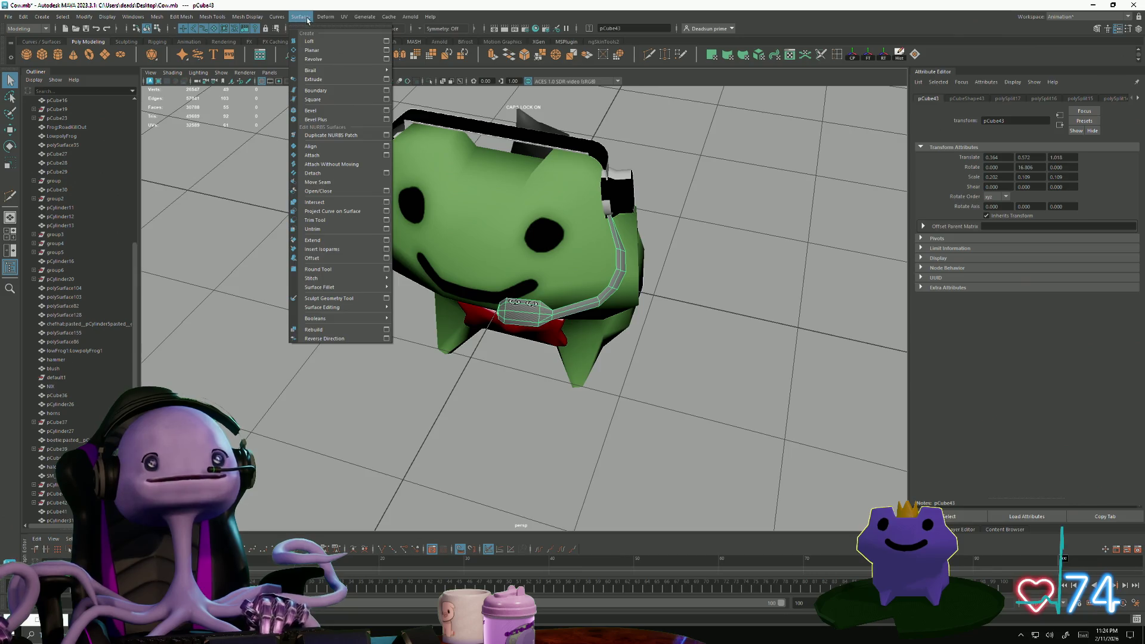
# - Apply UV > Automatic projection to the headset microphone
pyautogui.moveTo(344, 18)
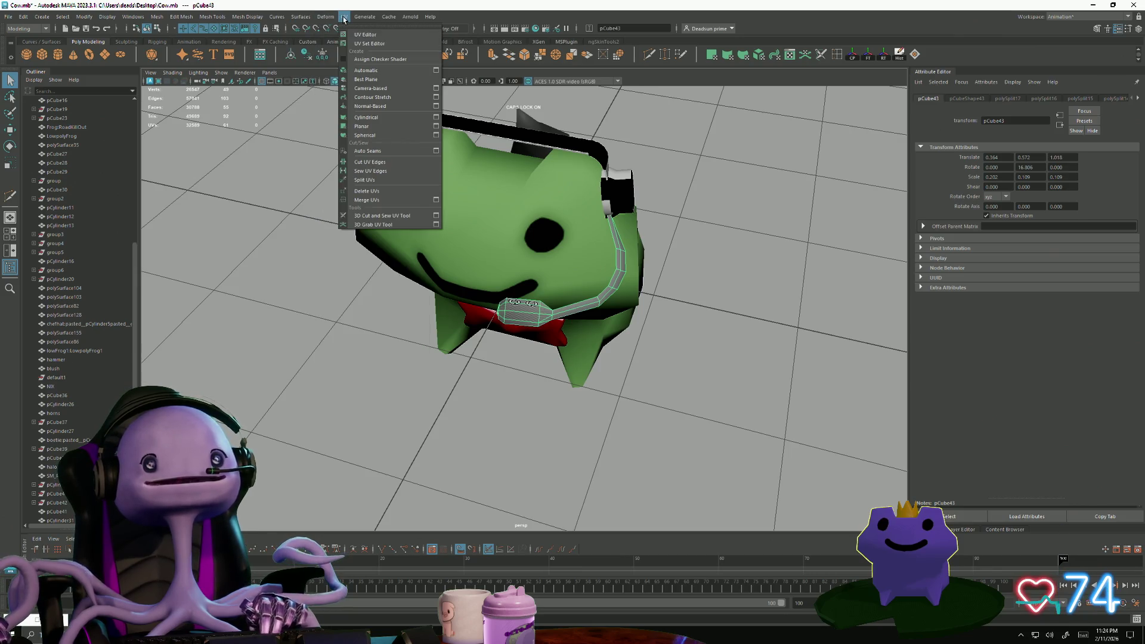
pyautogui.click(366, 70)
pyautogui.moveTo(277, 321)
pyautogui.keyDown('alt'); pyautogui.mouseDown()
pyautogui.moveTo(624, 351)
pyautogui.moveTo(611, 330)
pyautogui.moveTo(603, 344)
pyautogui.moveTo(608, 328)
pyautogui.mouseUp(); pyautogui.keyUp('alt')
pyautogui.scroll(6, 282, 317)
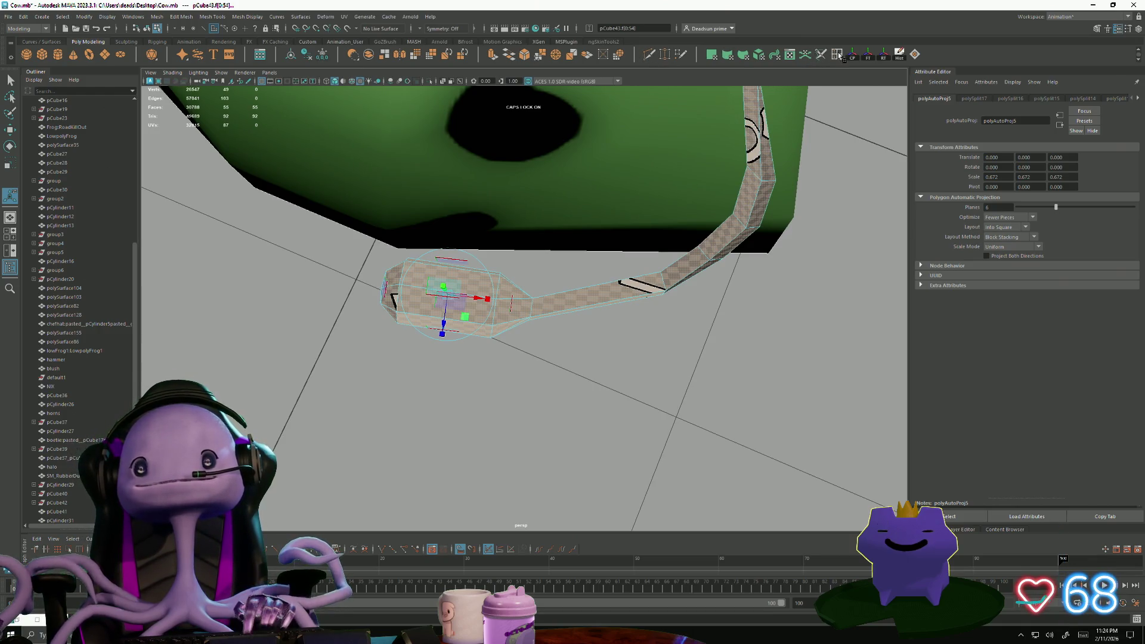
# - Insert an edge loop across the mic boom tube with Multi-Cut
pyautogui.click(592, 288)
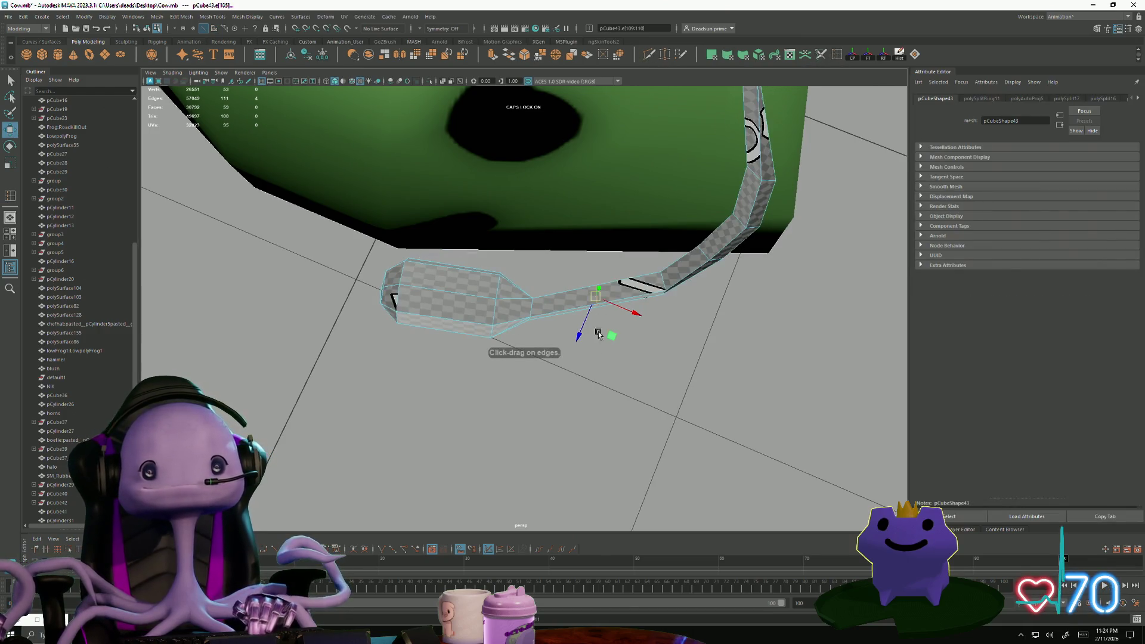
pyautogui.moveTo(638, 378)
pyautogui.keyDown('alt'); pyautogui.mouseDown()
pyautogui.moveTo(520, 356)
pyautogui.moveTo(572, 281)
pyautogui.moveTo(614, 307)
pyautogui.moveTo(572, 301)
pyautogui.mouseUp(); pyautogui.keyUp('alt')
pyautogui.click(10, 79)
pyautogui.moveTo(583, 276); pyautogui.dragTo(567, 256, button='right')
pyautogui.moveTo(563, 182)
pyautogui.mouseDown()
pyautogui.moveTo(635, 250)
pyautogui.moveTo(602, 223)
pyautogui.mouseUp()
pyautogui.press('w')
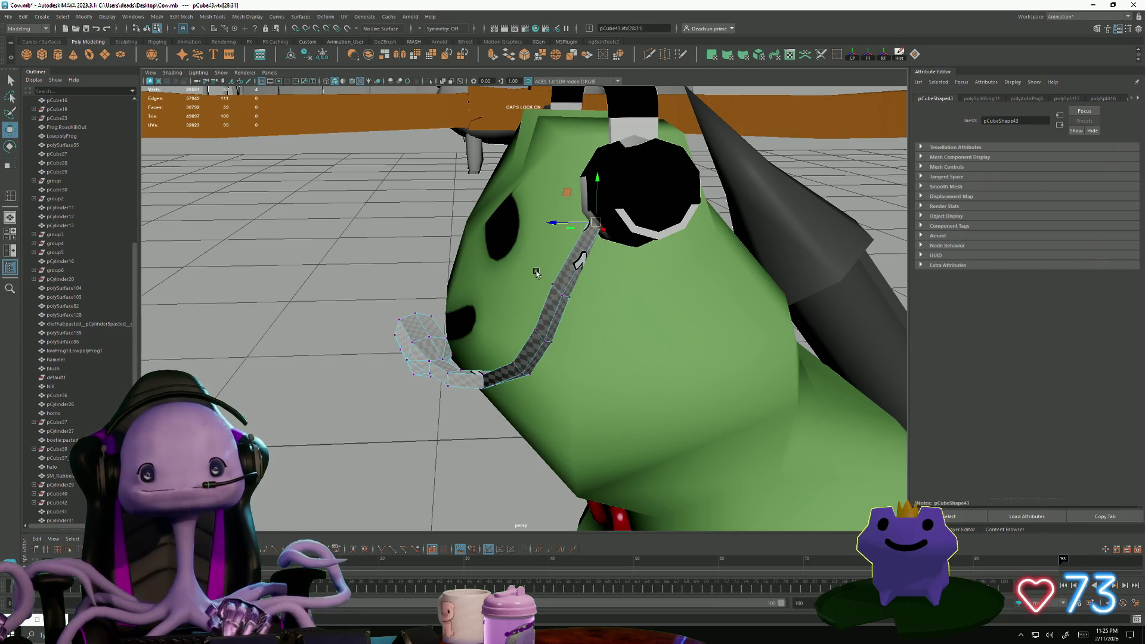
pyautogui.keyDown('alt'); pyautogui.moveTo(525, 269); pyautogui.dragTo(591, 277); pyautogui.keyUp('alt')
pyautogui.moveTo(590, 277); pyautogui.dragTo(594, 254, button='right')
pyautogui.keyDown('alt'); pyautogui.moveTo(593, 254); pyautogui.dragTo(429, 378); pyautogui.keyUp('alt')
pyautogui.click(480, 345)
pyautogui.scroll(10, 471, 377)
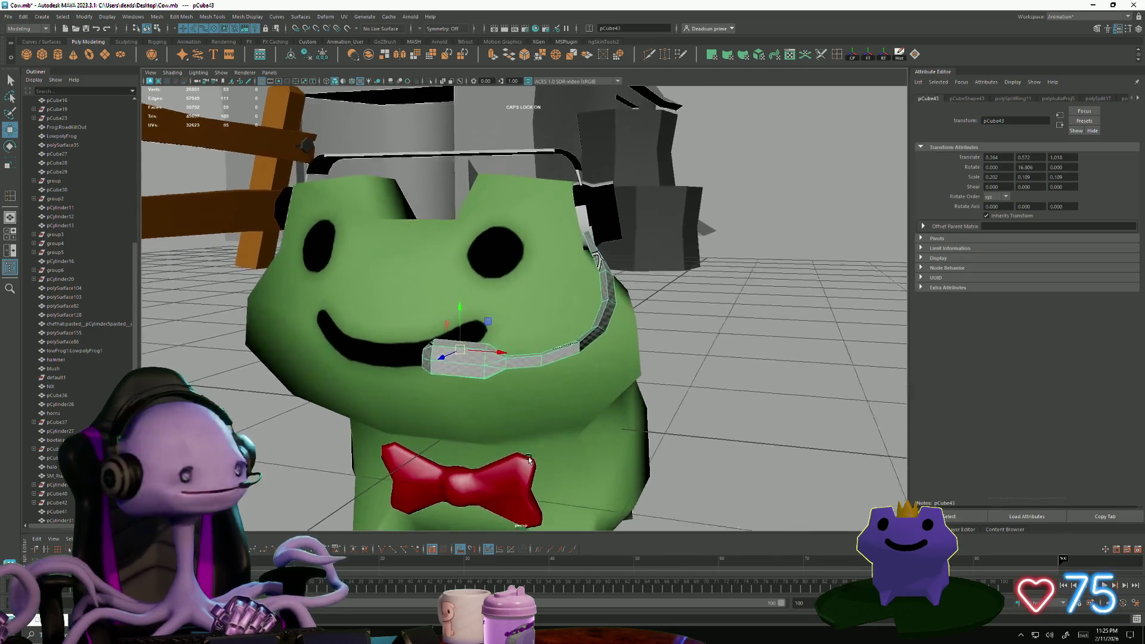
pyautogui.scroll(1, 468, 378)
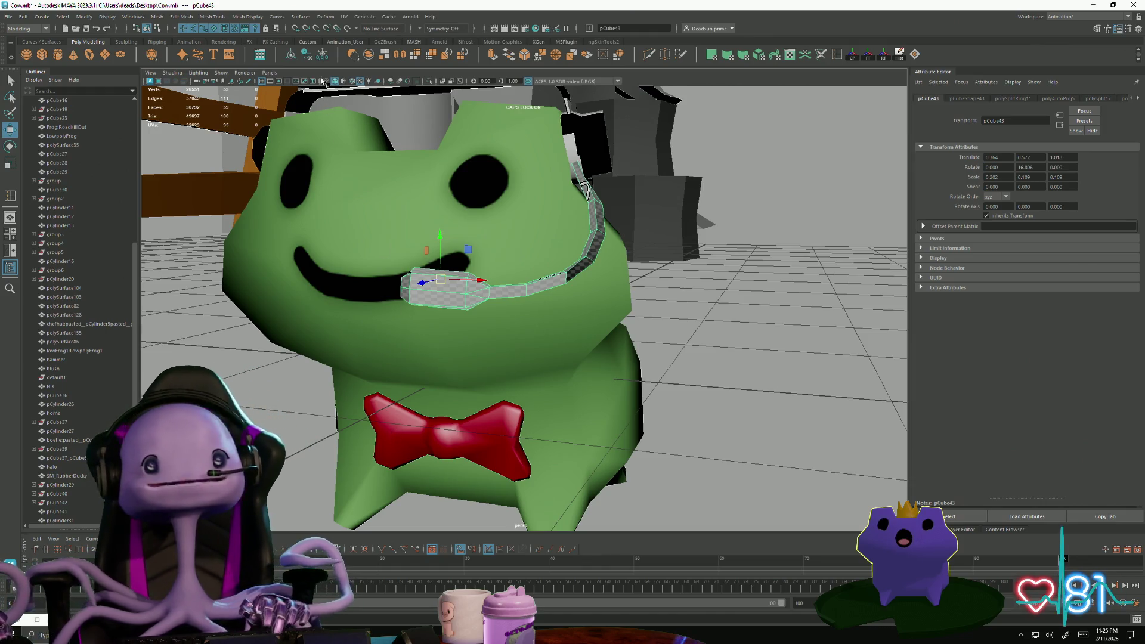
# - Open the UV Editor docked on the right, showing the headset mic's UVs
pyautogui.click(344, 17)
pyautogui.click(348, 31)
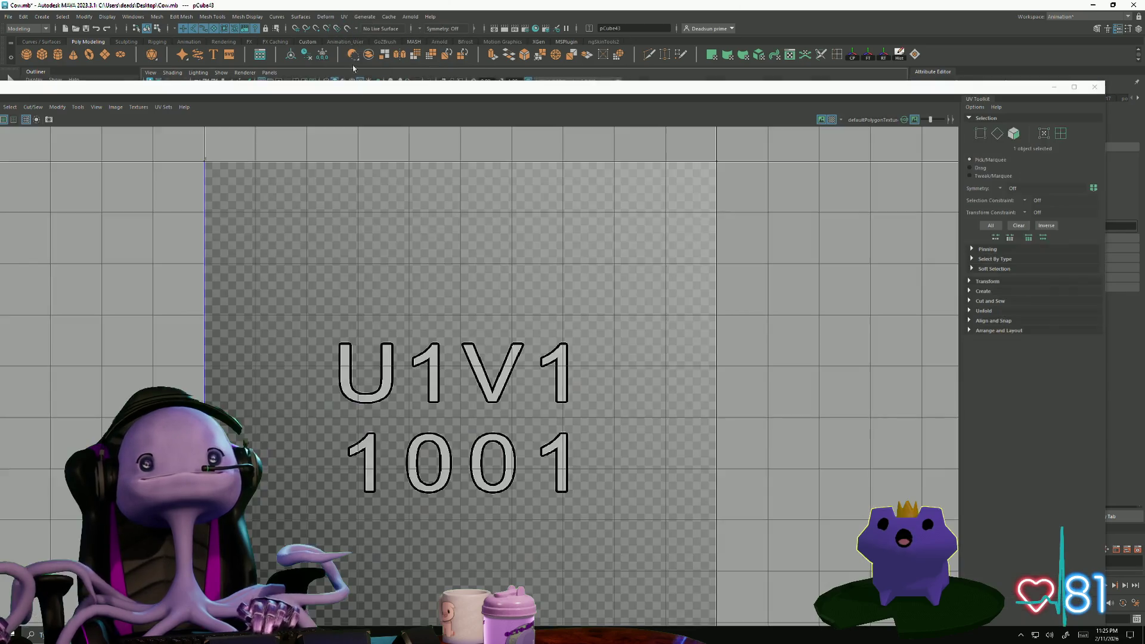
pyautogui.moveTo(369, 89)
pyautogui.mouseDown()
pyautogui.moveTo(407, 108)
pyautogui.moveTo(943, 108)
pyautogui.mouseUp()
pyautogui.click(332, 357)
pyautogui.click(434, 297)
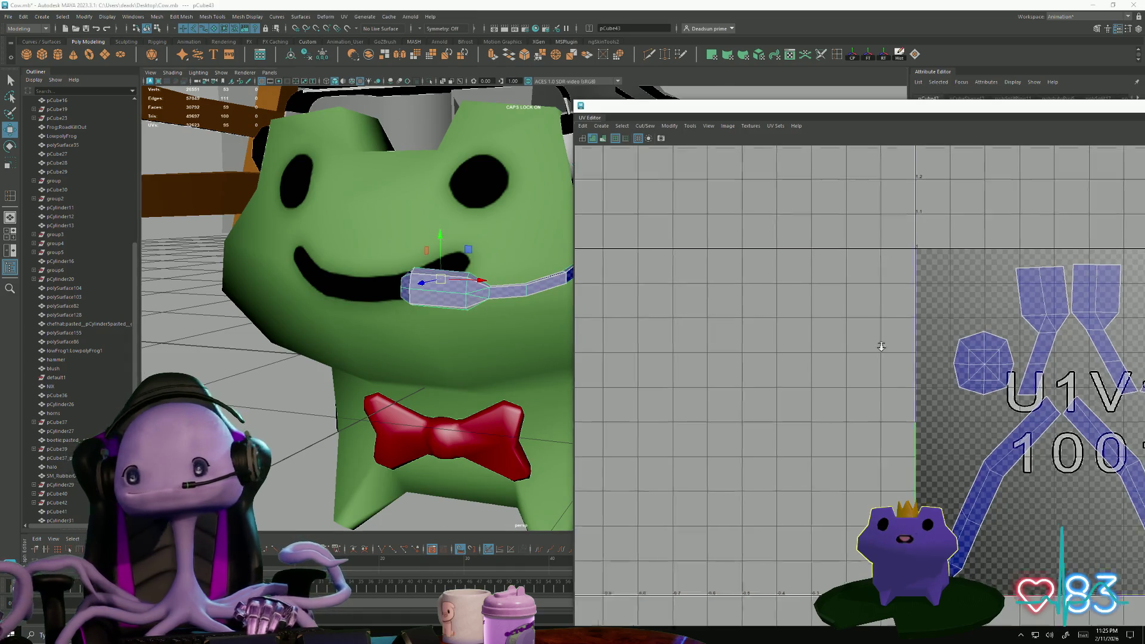
pyautogui.press('f')
pyautogui.moveTo(661, 330)
pyautogui.keyDown('alt'); pyautogui.mouseDown(button='middle')
pyautogui.moveTo(706, 322)
pyautogui.moveTo(701, 279)
pyautogui.mouseUp(button='middle'); pyautogui.keyUp('alt')
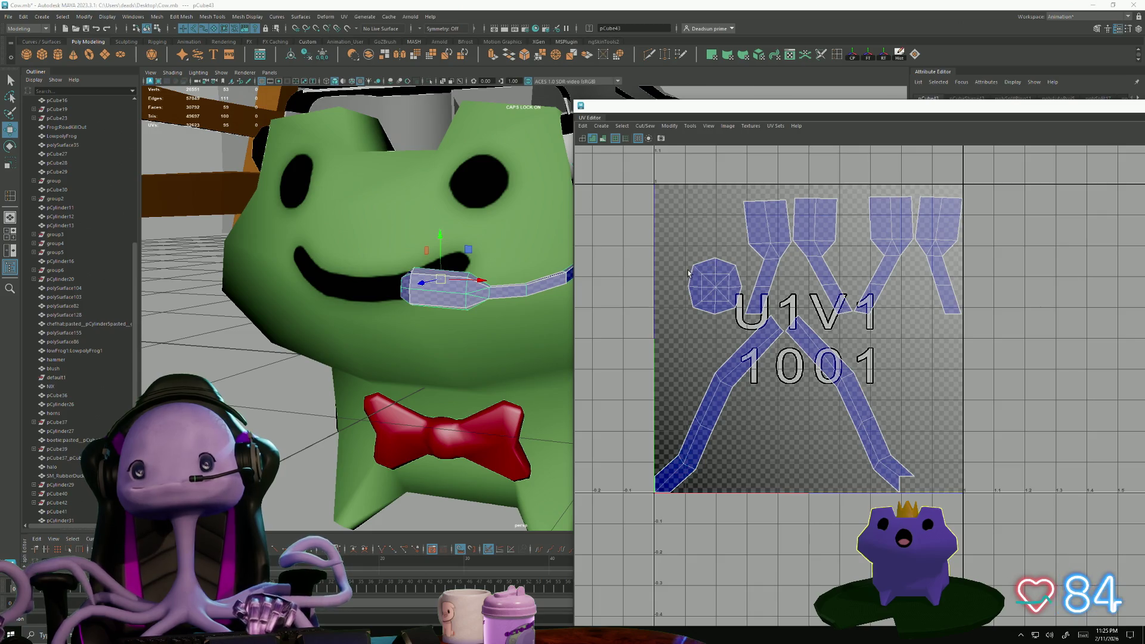
# - Move and Sew the two top UV shells together
pyautogui.moveTo(801, 211); pyautogui.dragTo(799, 250, button='right')
pyautogui.click(878, 219)
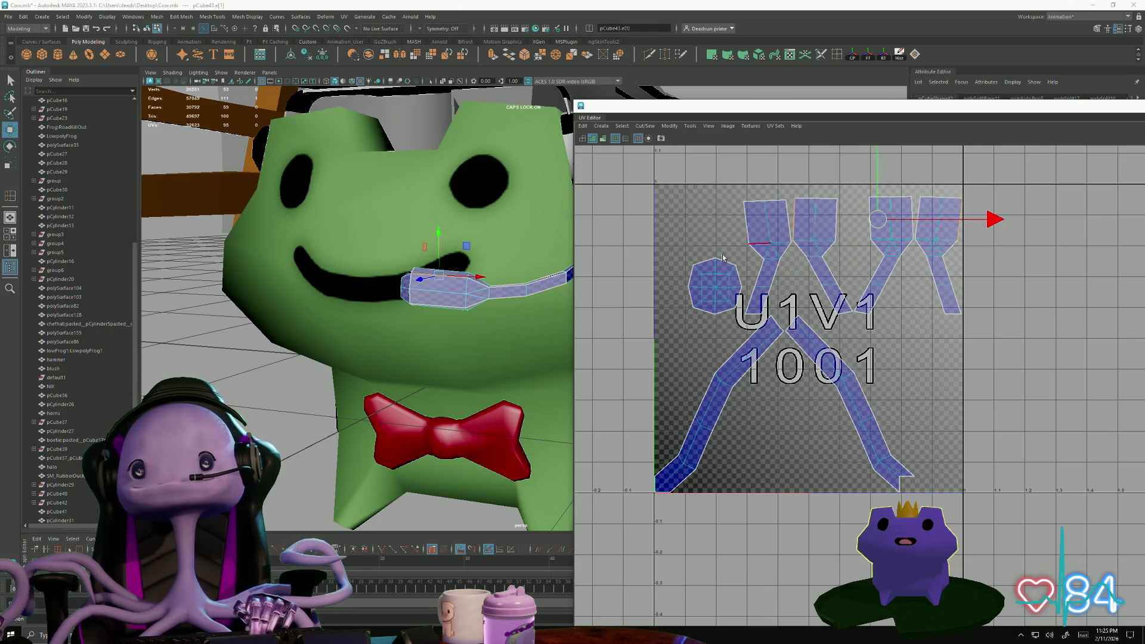
pyautogui.click(623, 127)
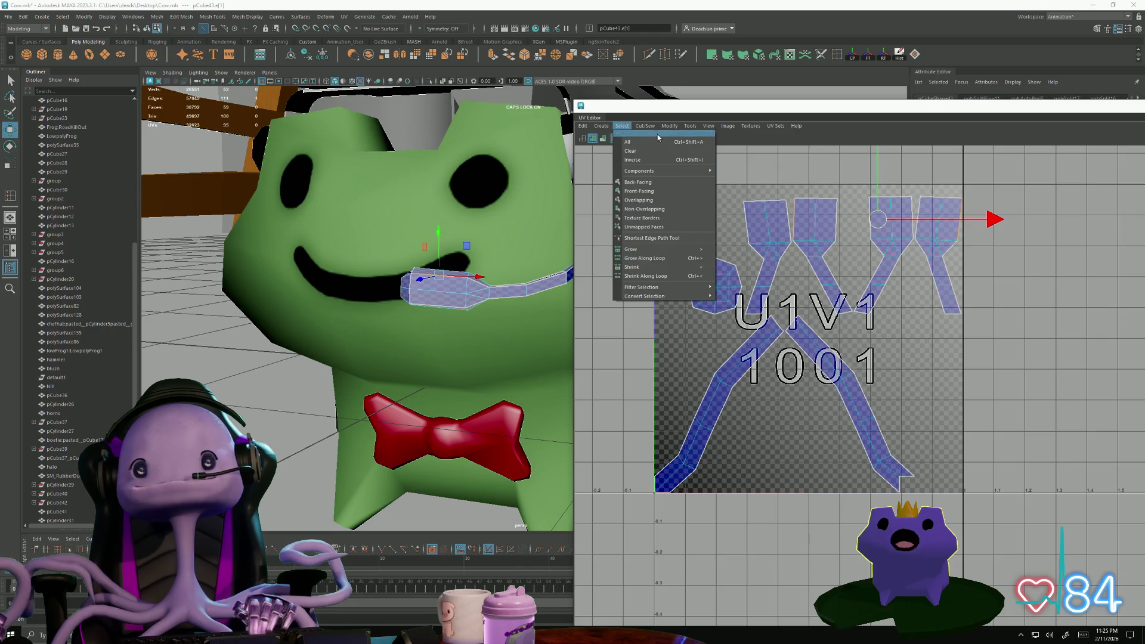
pyautogui.moveTo(644, 126)
pyautogui.click(661, 213)
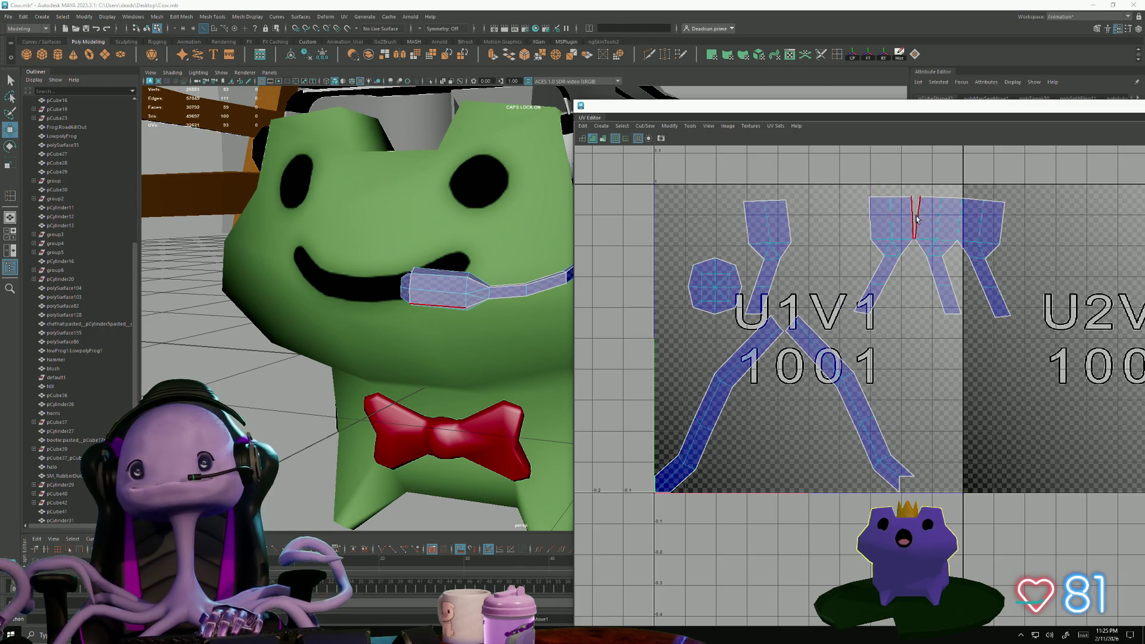
pyautogui.click(881, 215)
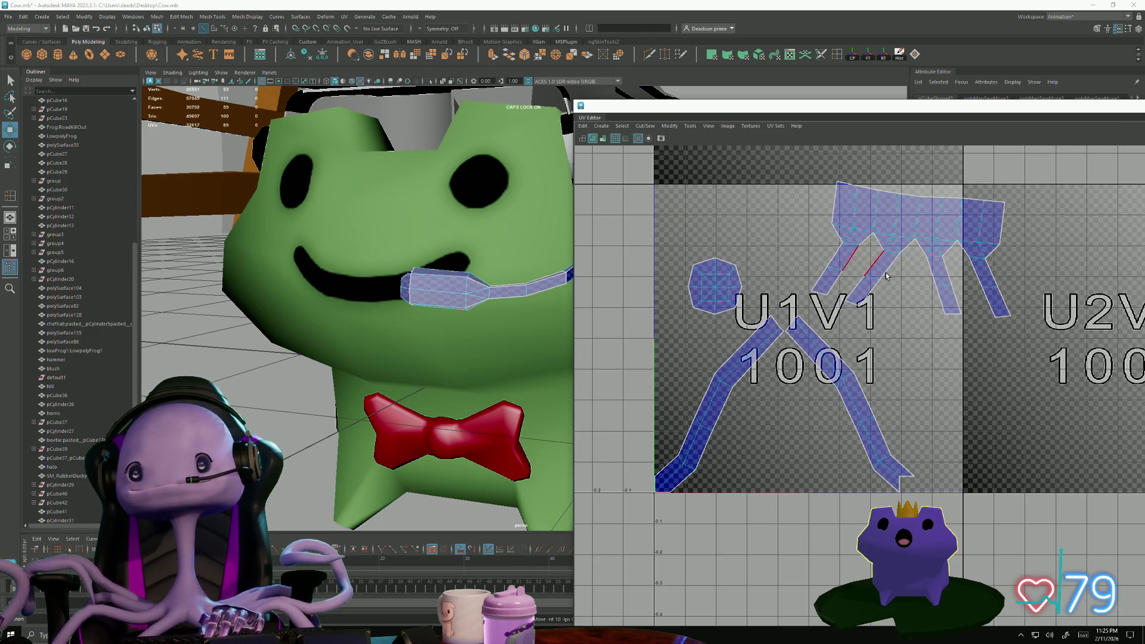
# - Cut the selected edges on the joined shell into a new seam
pyautogui.click(850, 244)
pyautogui.click(896, 254)
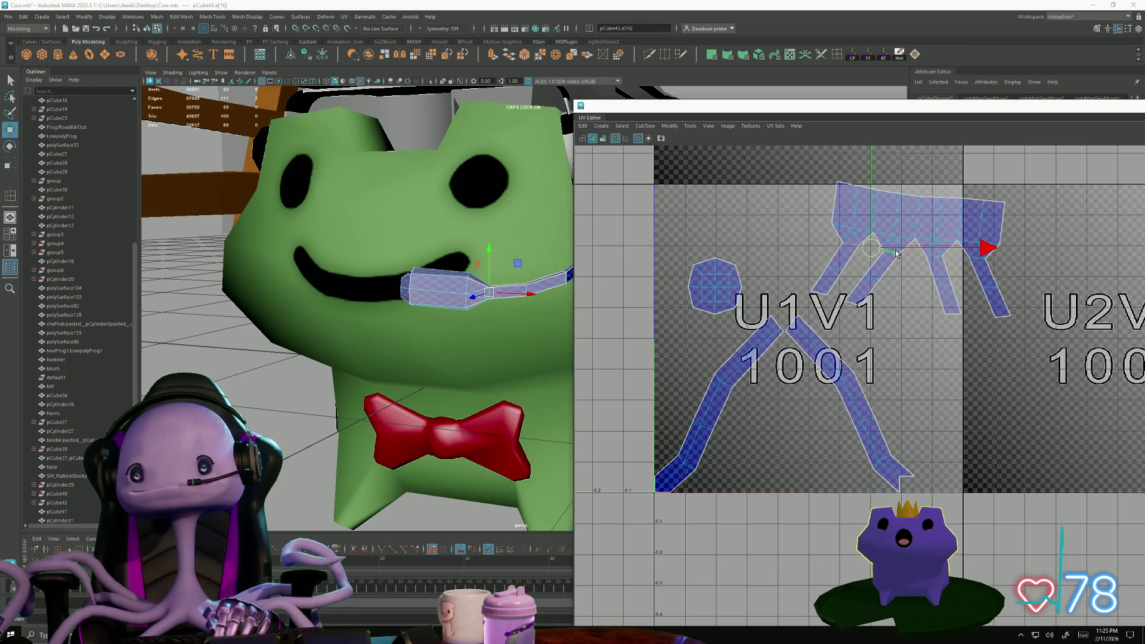
pyautogui.click(960, 257)
pyautogui.keyDown('shift'); pyautogui.click(930, 250); pyautogui.keyUp('shift')
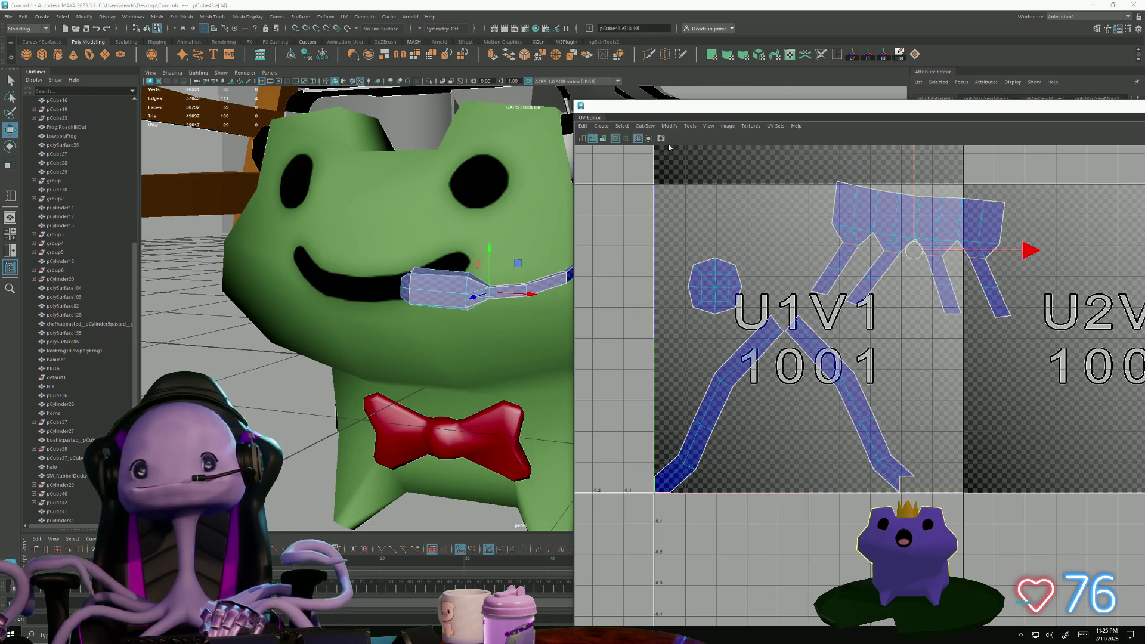
pyautogui.click(669, 126)
pyautogui.click(654, 173)
# - Select the edges along the lower shell's border for cutting
pyautogui.moveTo(763, 286)
pyautogui.keyDown('alt'); pyautogui.mouseDown(button='middle')
pyautogui.moveTo(650, 298)
pyautogui.moveTo(662, 358)
pyautogui.moveTo(685, 295)
pyautogui.mouseUp(button='middle'); pyautogui.keyUp('alt')
pyautogui.doubleClick(735, 338)
pyautogui.click(735, 337)
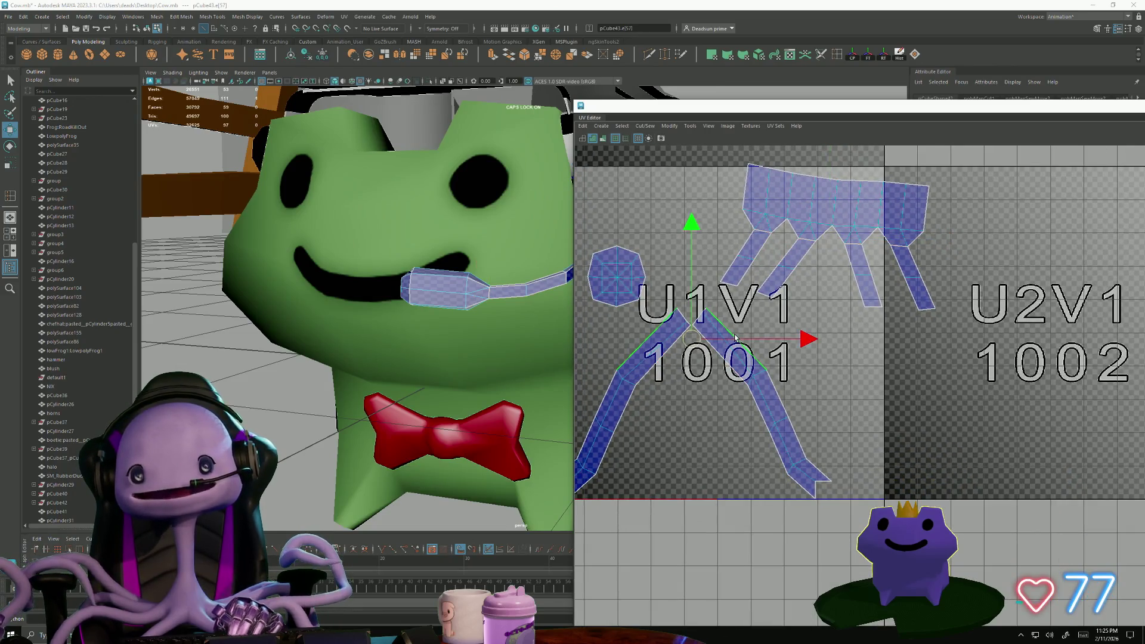
pyautogui.keyDown('shift'); pyautogui.click(772, 381); pyautogui.keyUp('shift')
pyautogui.keyDown('shift'); pyautogui.click(796, 435); pyautogui.keyUp('shift')
pyautogui.keyDown('shift'); pyautogui.click(814, 460); pyautogui.keyUp('shift')
pyautogui.click(644, 126)
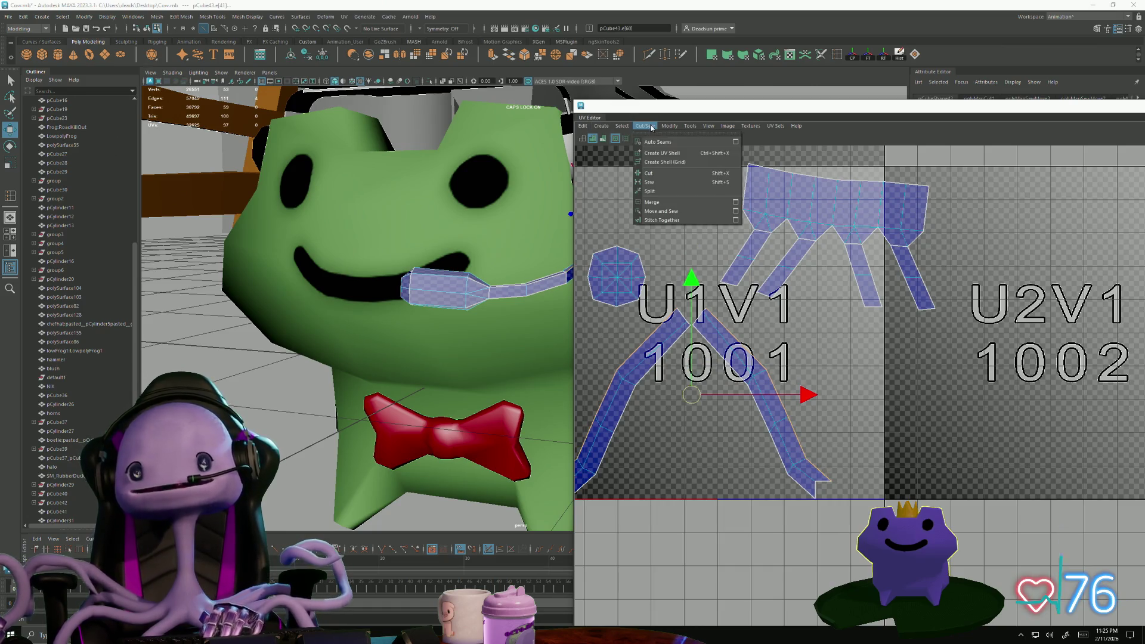
# - Select the lower leg shell's UVs and apply Straighten UVs to them
pyautogui.click(679, 211)
pyautogui.keyDown('alt'); pyautogui.moveTo(654, 378); pyautogui.dragTo(713, 354, button='middle'); pyautogui.keyUp('alt')
pyautogui.keyDown('ctrl'); pyautogui.moveTo(714, 354); pyautogui.dragTo(700, 359, button='right'); pyautogui.keyUp('ctrl')
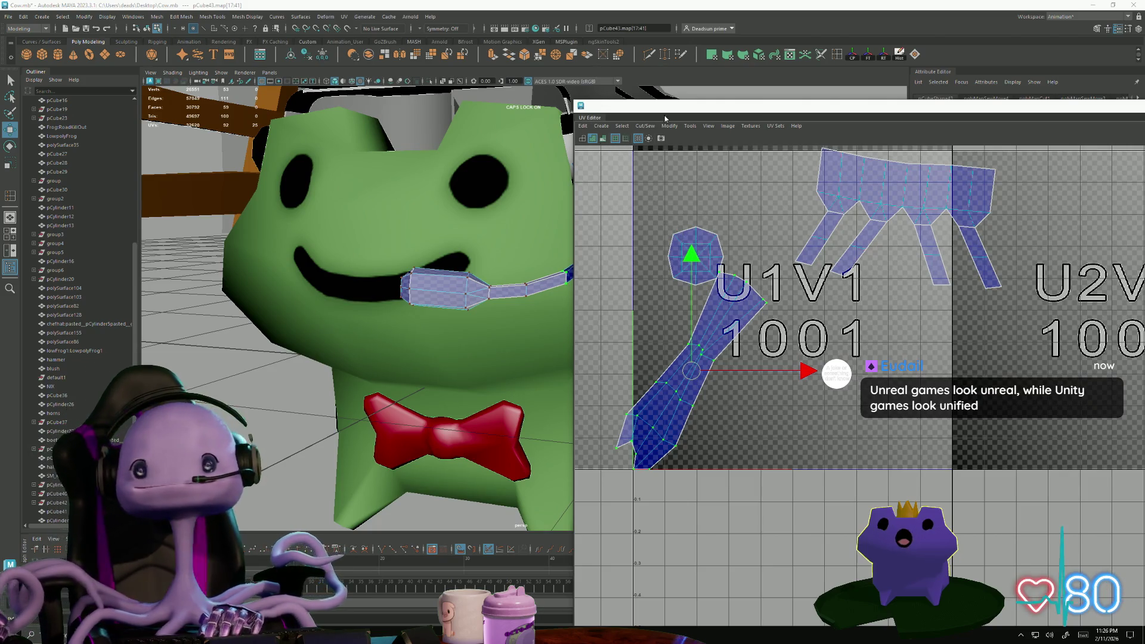
pyautogui.click(625, 127)
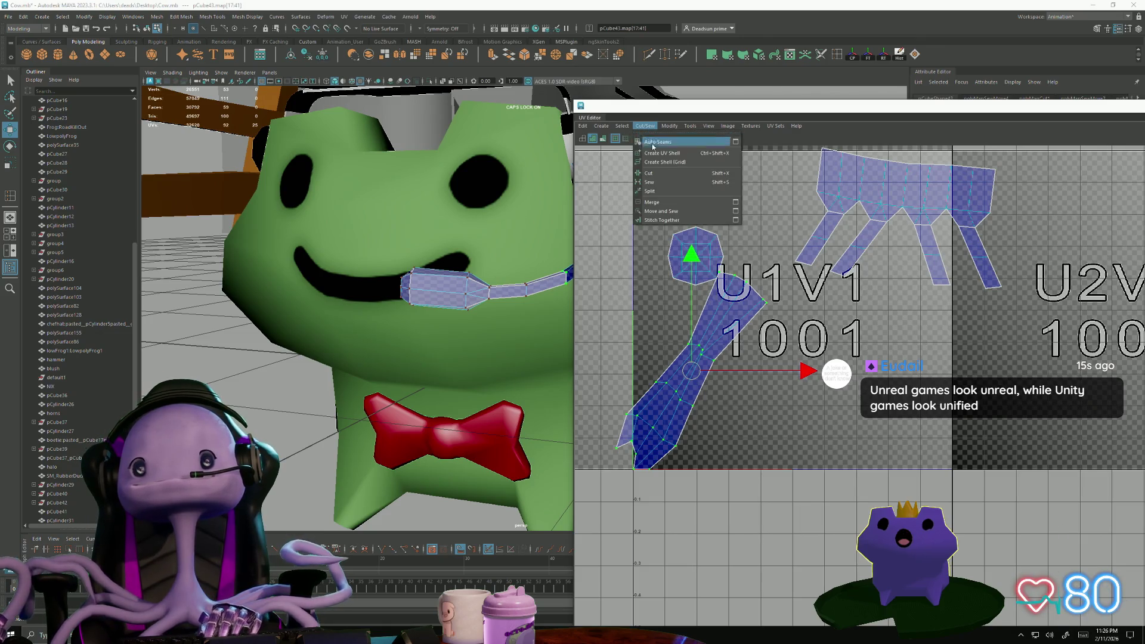
pyautogui.moveTo(669, 126)
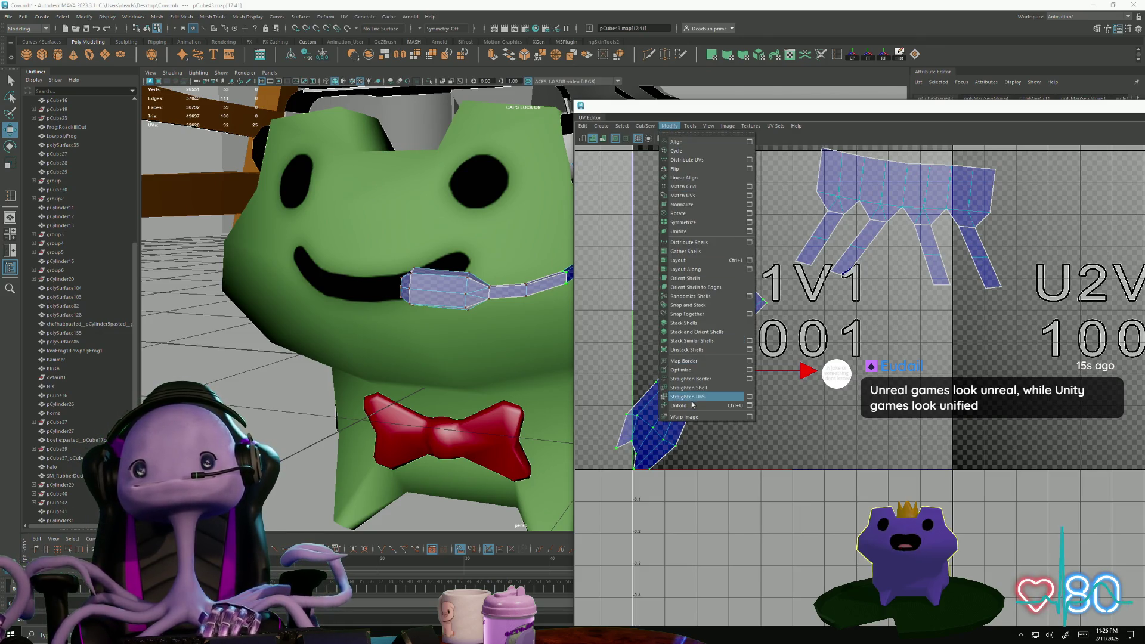
pyautogui.click(692, 403)
pyautogui.click(669, 125)
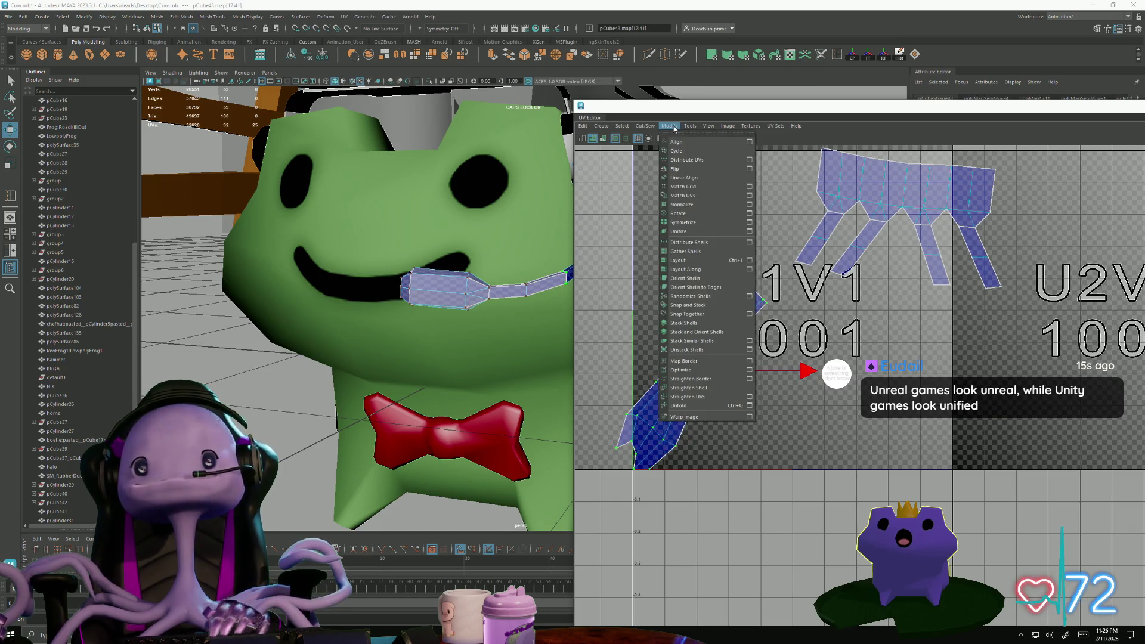
pyautogui.click(691, 406)
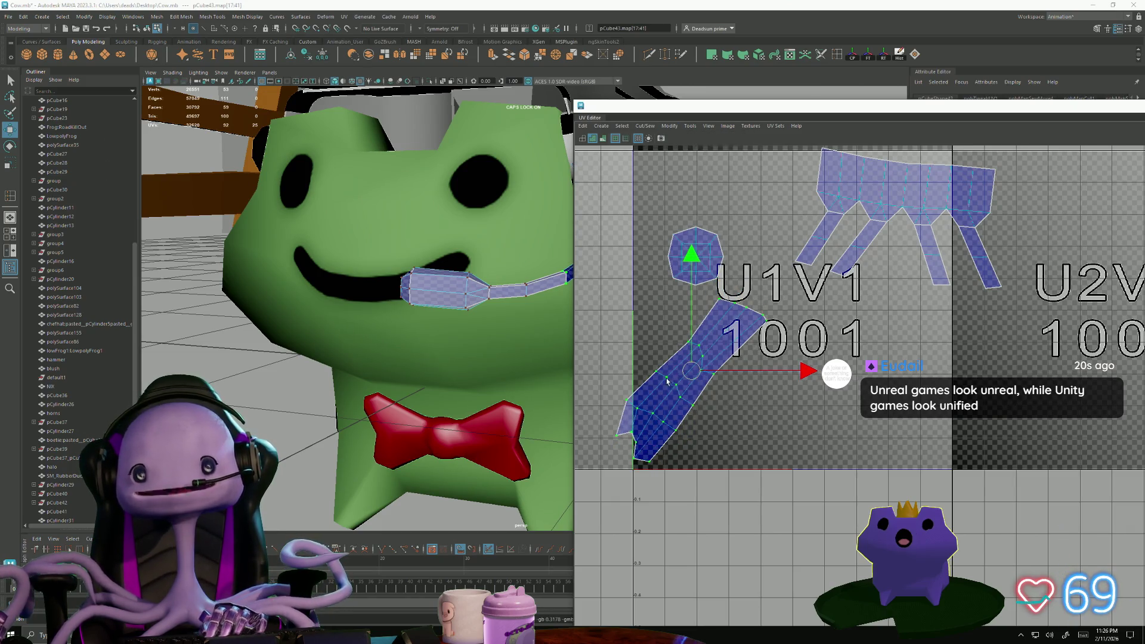
# - Pull the long shell's corner UVs into place and rotate its top-right corner UVs slightly
pyautogui.scroll(1, 674, 415)
pyautogui.keyDown('alt'); pyautogui.moveTo(601, 426); pyautogui.dragTo(626, 371, button='middle'); pyautogui.keyUp('alt')
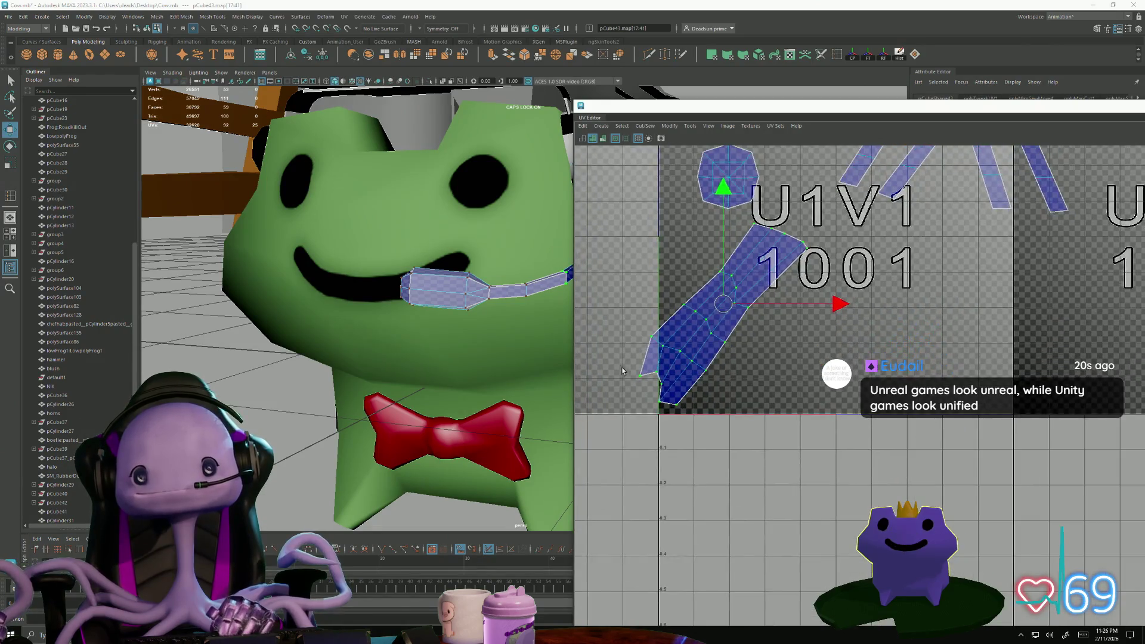
pyautogui.moveTo(647, 400); pyautogui.dragTo(646, 399)
pyautogui.moveTo(668, 368); pyautogui.dragTo(651, 366, button='middle')
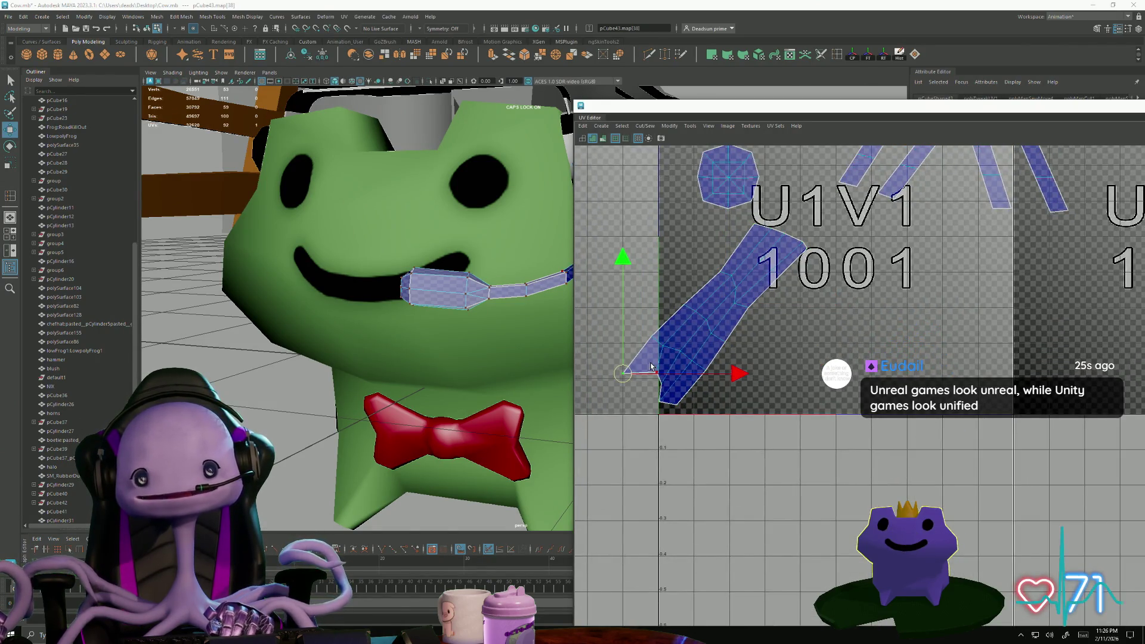
pyautogui.click(637, 386)
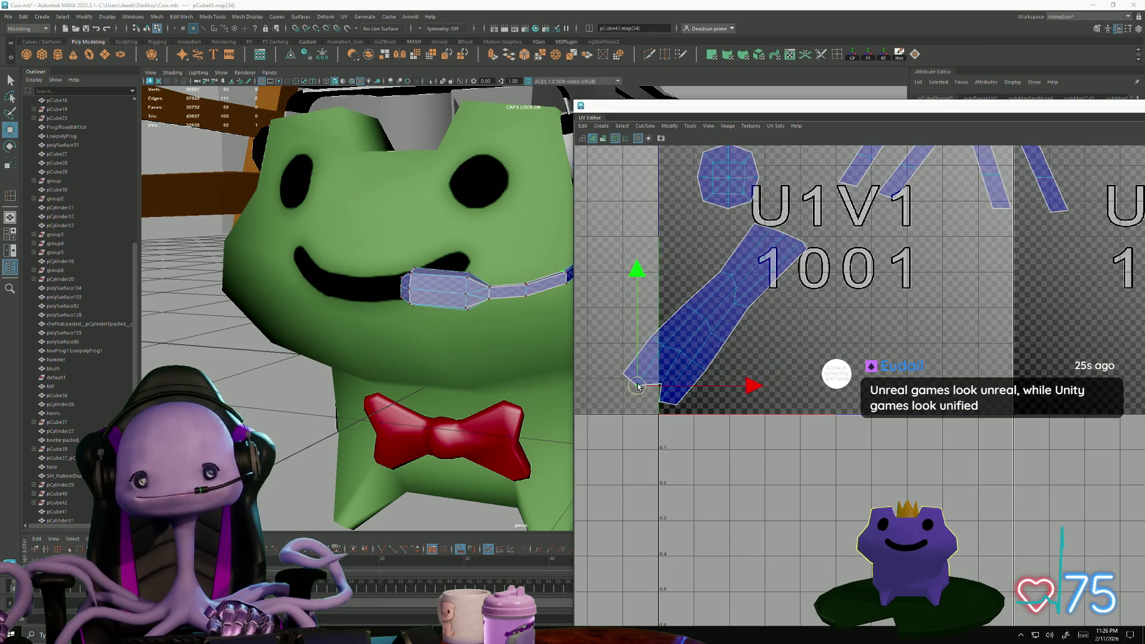
pyautogui.click(657, 382)
pyautogui.click(649, 394)
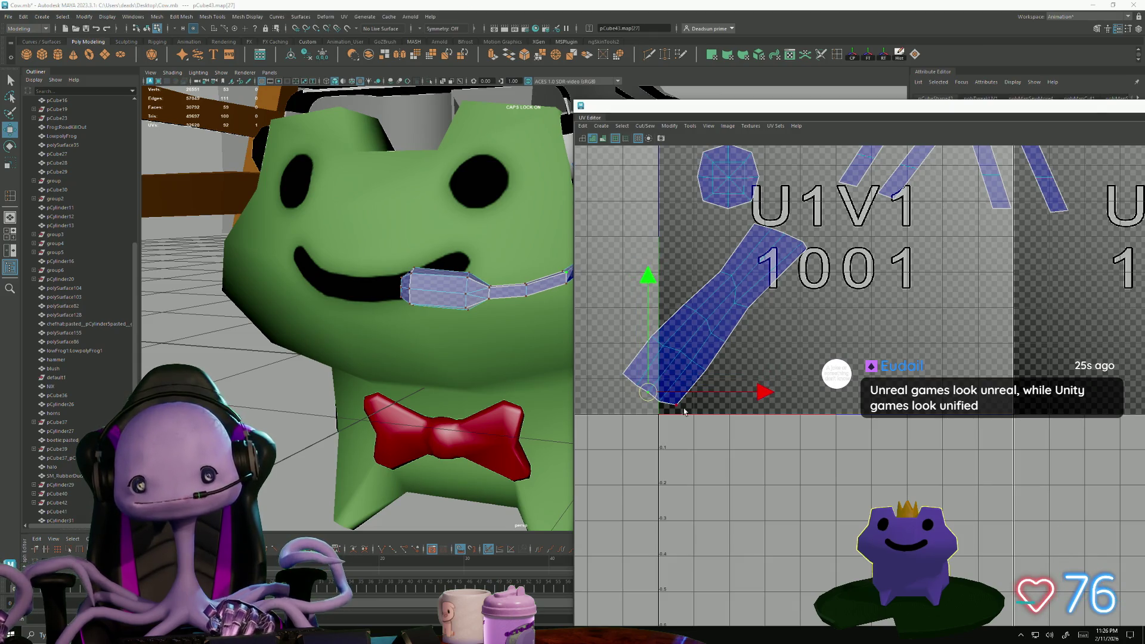
pyautogui.click(733, 303)
pyautogui.click(747, 291)
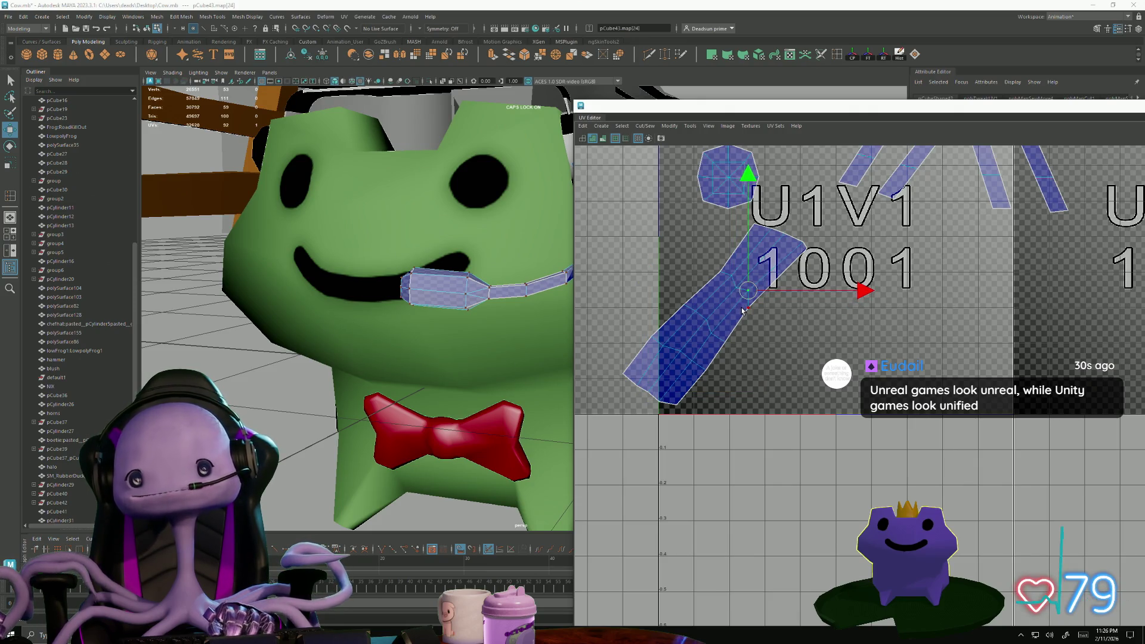
pyautogui.click(750, 308)
pyautogui.click(747, 308)
pyautogui.moveTo(747, 308); pyautogui.dragTo(763, 301)
pyautogui.click(737, 285)
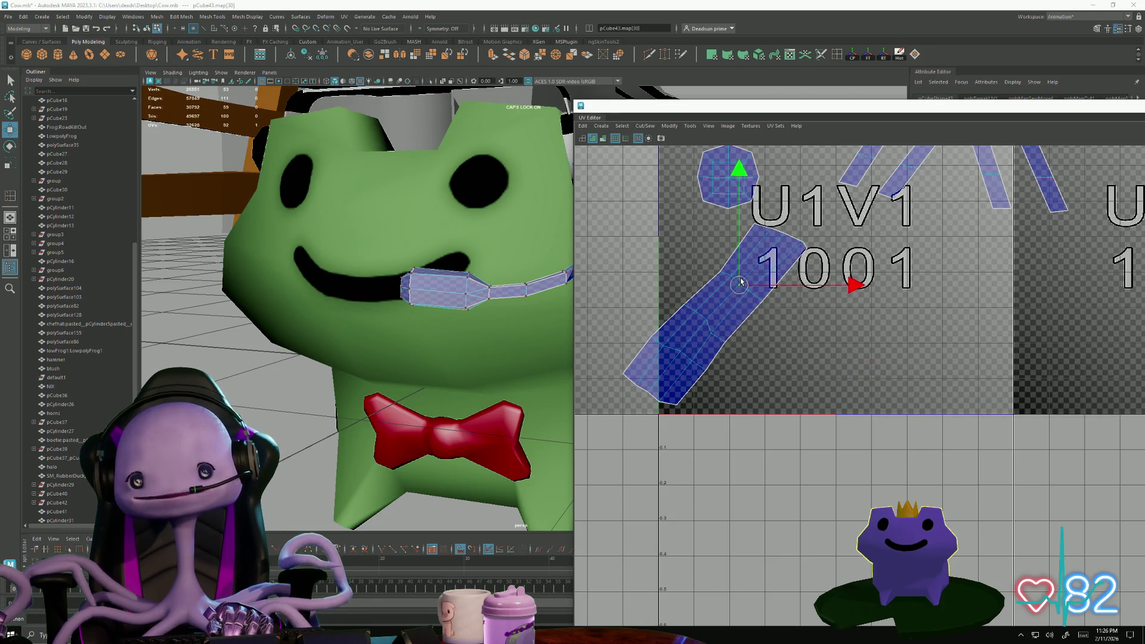
pyautogui.moveTo(772, 226); pyautogui.dragTo(894, 244)
pyautogui.press('e')
pyautogui.moveTo(856, 311); pyautogui.dragTo(839, 328)
# - Nudge the long shell's lower-end and top corner UVs to tidy its outline in tile 1001
pyautogui.click(718, 267)
pyautogui.press('w')
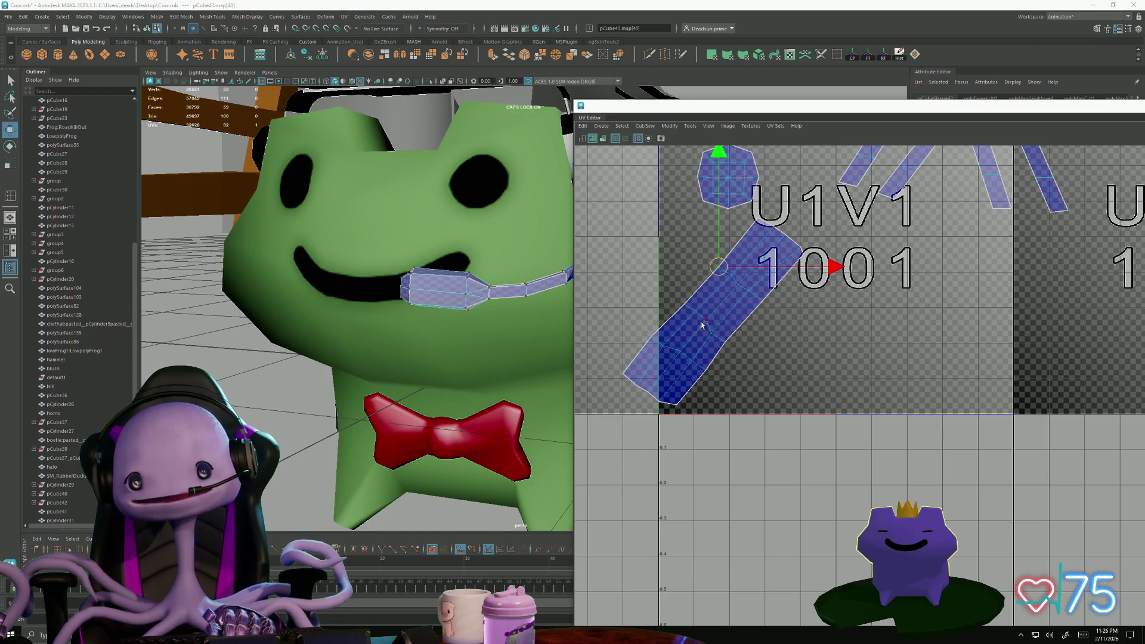
pyautogui.click(711, 335)
pyautogui.click(678, 353)
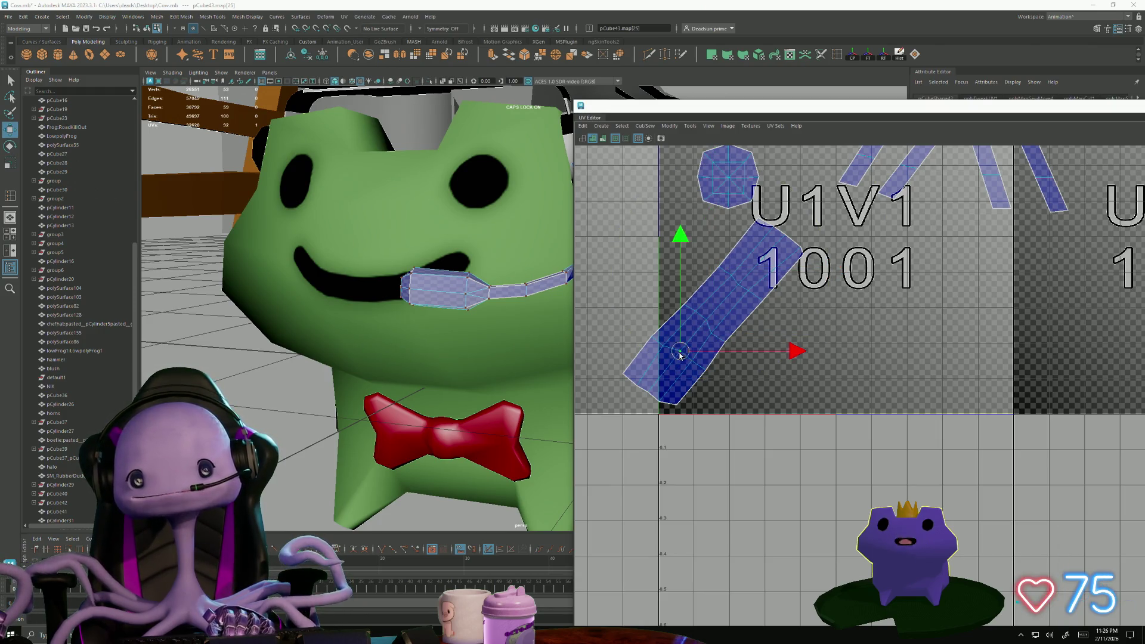
pyautogui.moveTo(678, 356); pyautogui.dragTo(734, 352)
pyautogui.click(737, 287)
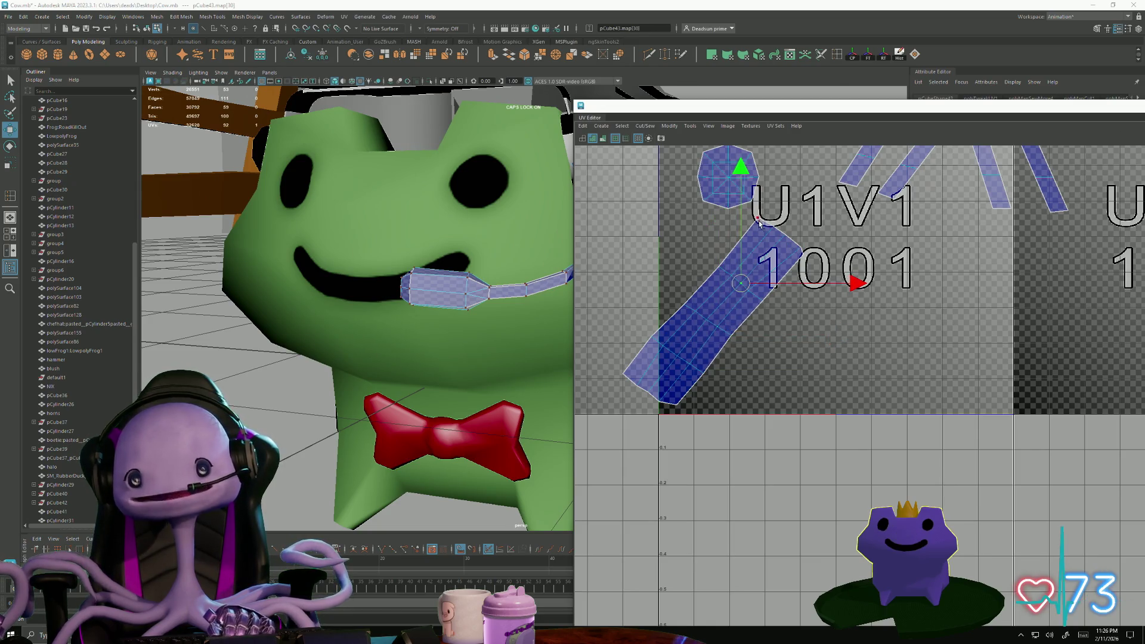
pyautogui.click(792, 245)
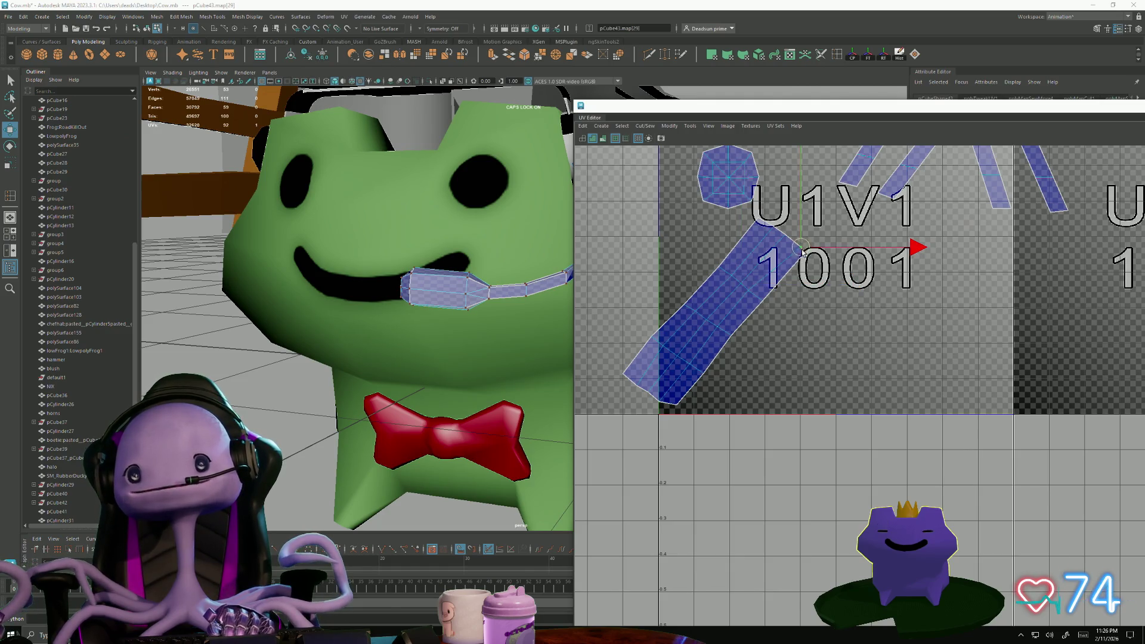
pyautogui.moveTo(793, 247); pyautogui.dragTo(797, 250)
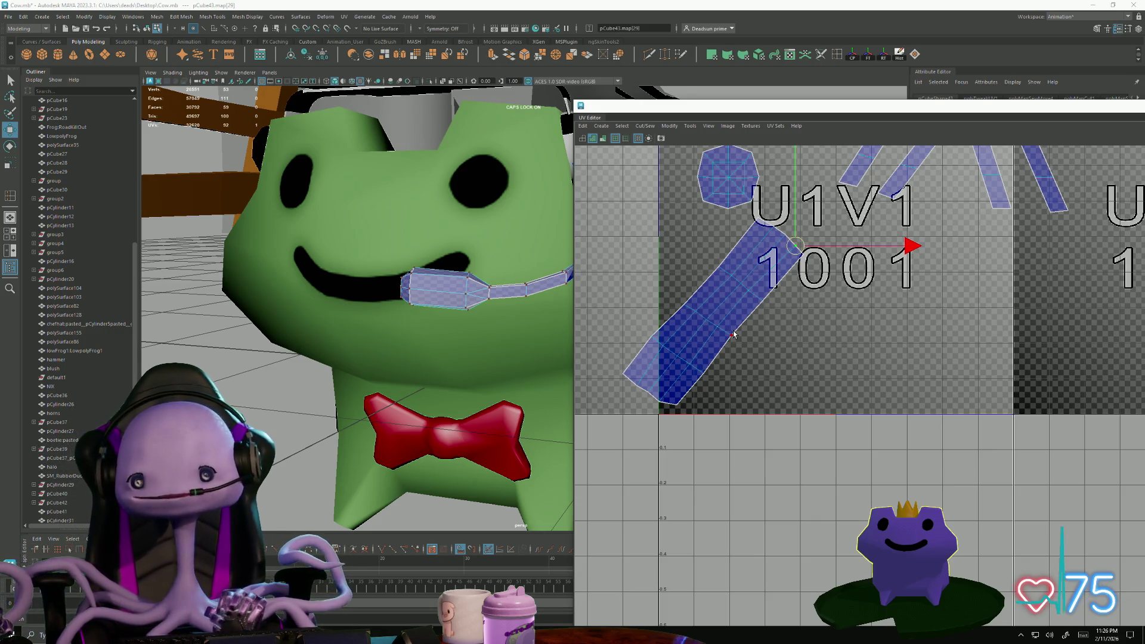
pyautogui.click(636, 386)
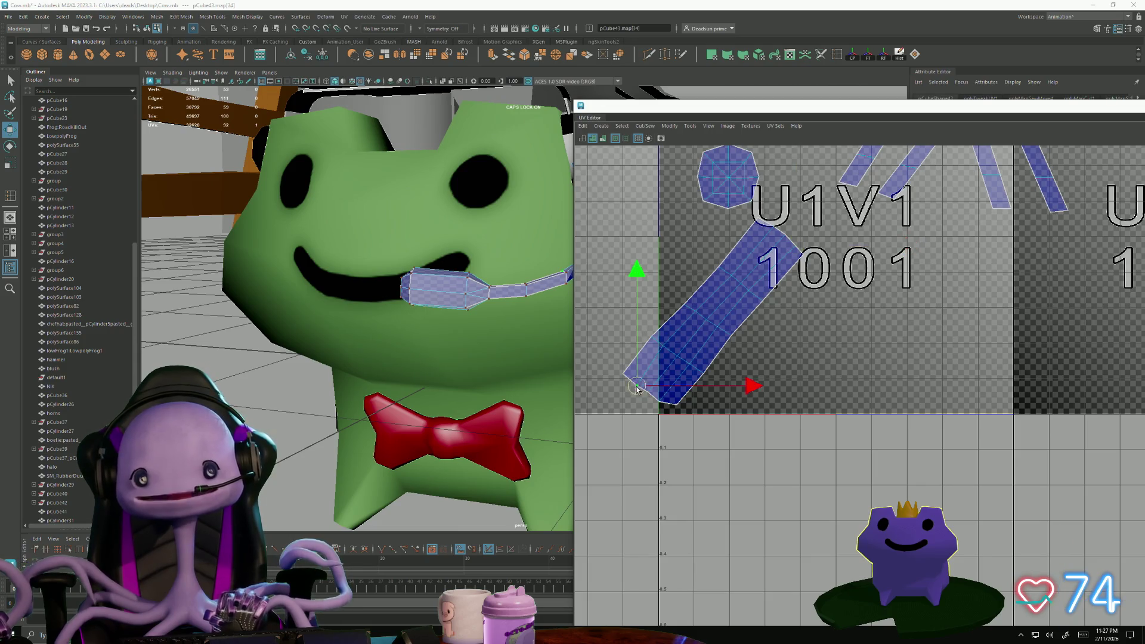
pyautogui.moveTo(636, 388); pyautogui.dragTo(632, 386)
pyautogui.click(644, 395)
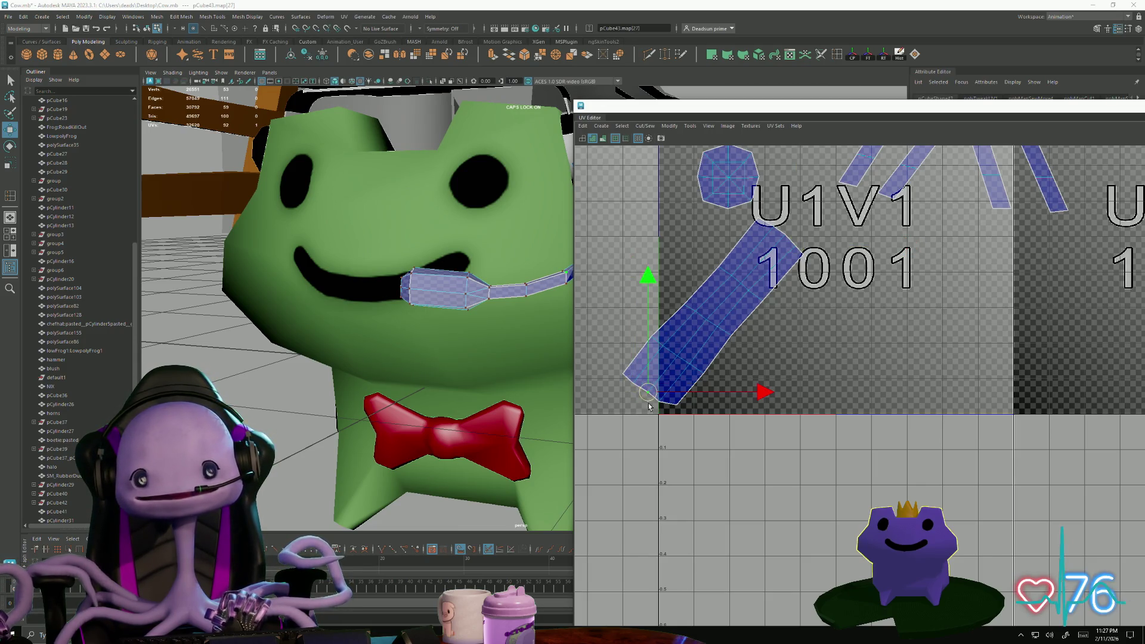
pyautogui.click(658, 404)
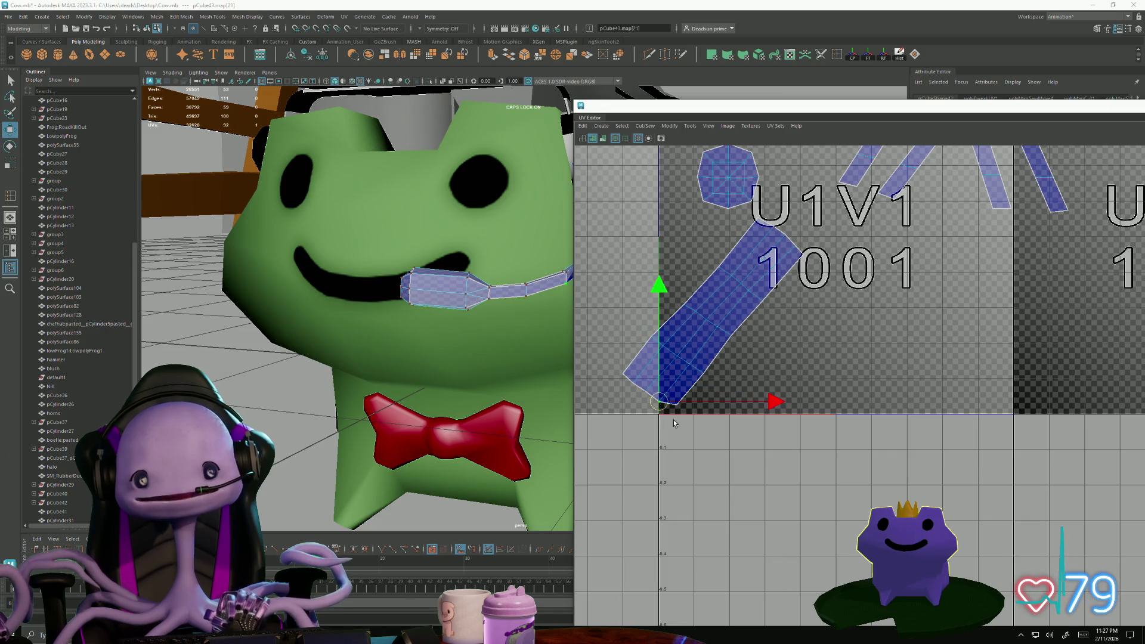
pyautogui.click(677, 405)
pyautogui.click(671, 412)
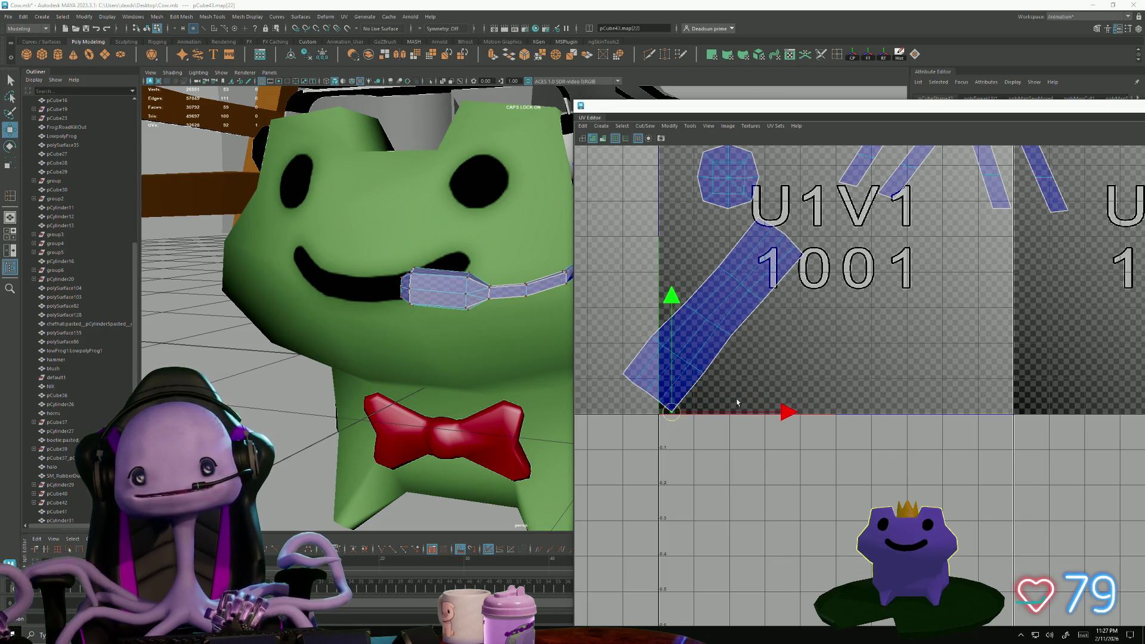
# - Cut the headband shell apart along its selected edges with Cut/Sew > Cut
pyautogui.scroll(-1, 728, 345)
pyautogui.keyDown('alt'); pyautogui.moveTo(729, 345); pyautogui.dragTo(748, 394, button='middle'); pyautogui.keyUp('alt')
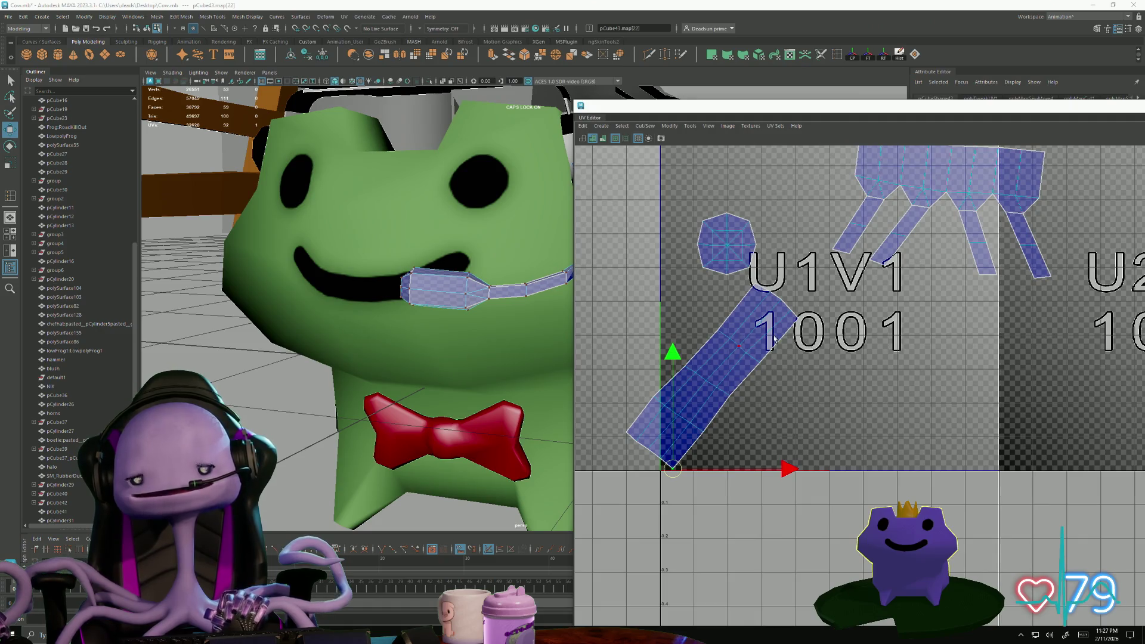
pyautogui.scroll(-2, 757, 337)
pyautogui.keyDown('alt'); pyautogui.moveTo(861, 262); pyautogui.dragTo(758, 322, button='middle'); pyautogui.keyUp('alt')
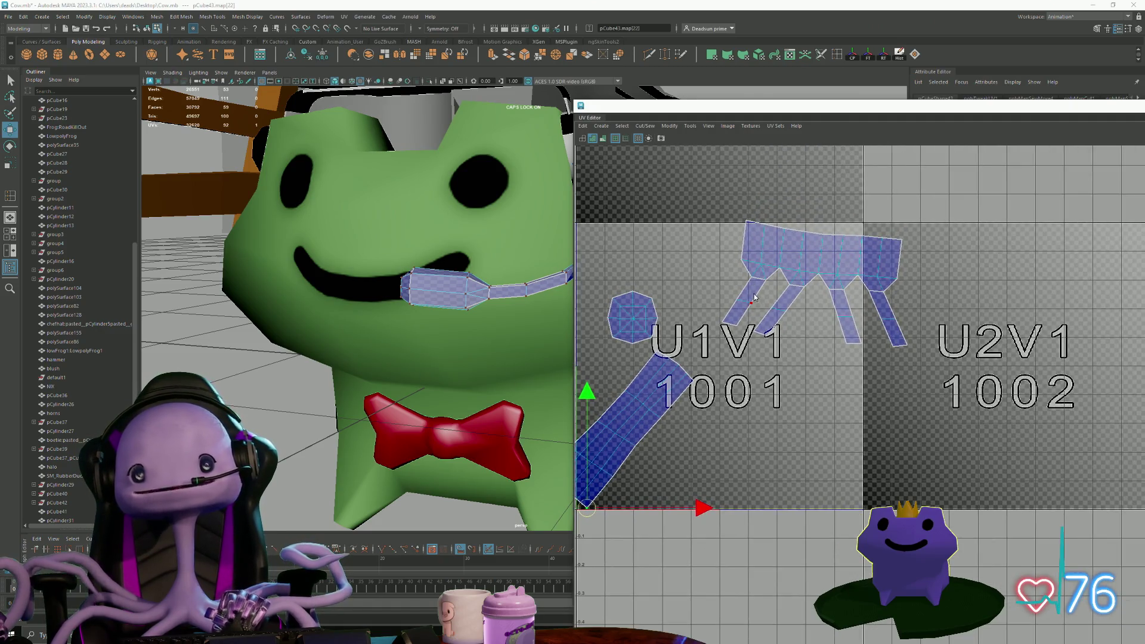
pyautogui.click(728, 324)
pyautogui.click(750, 322)
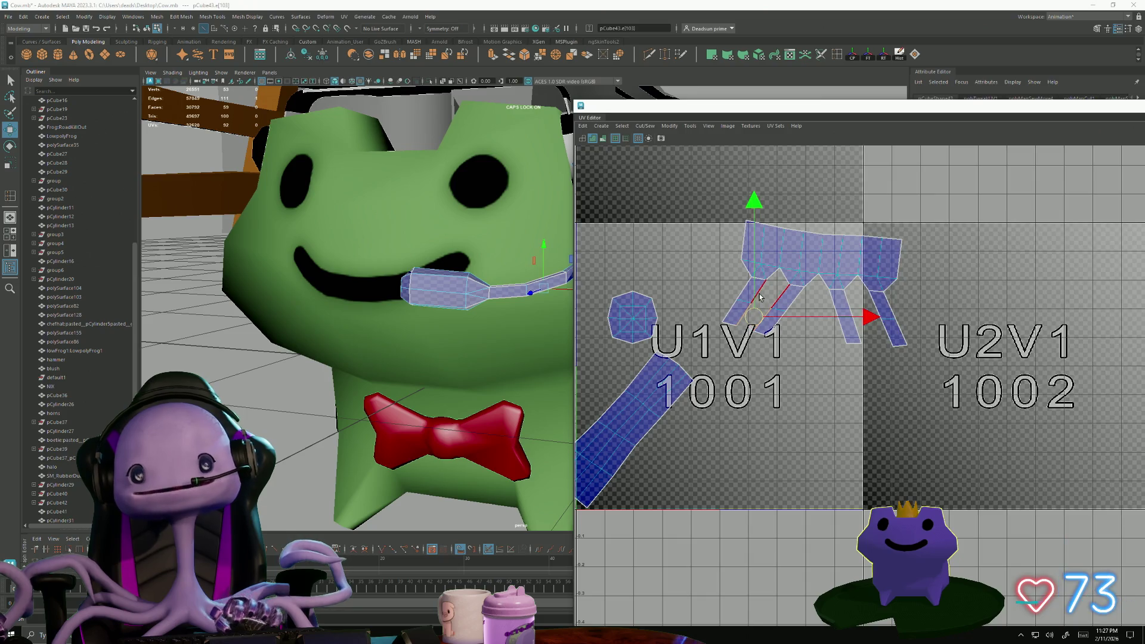
pyautogui.click(645, 127)
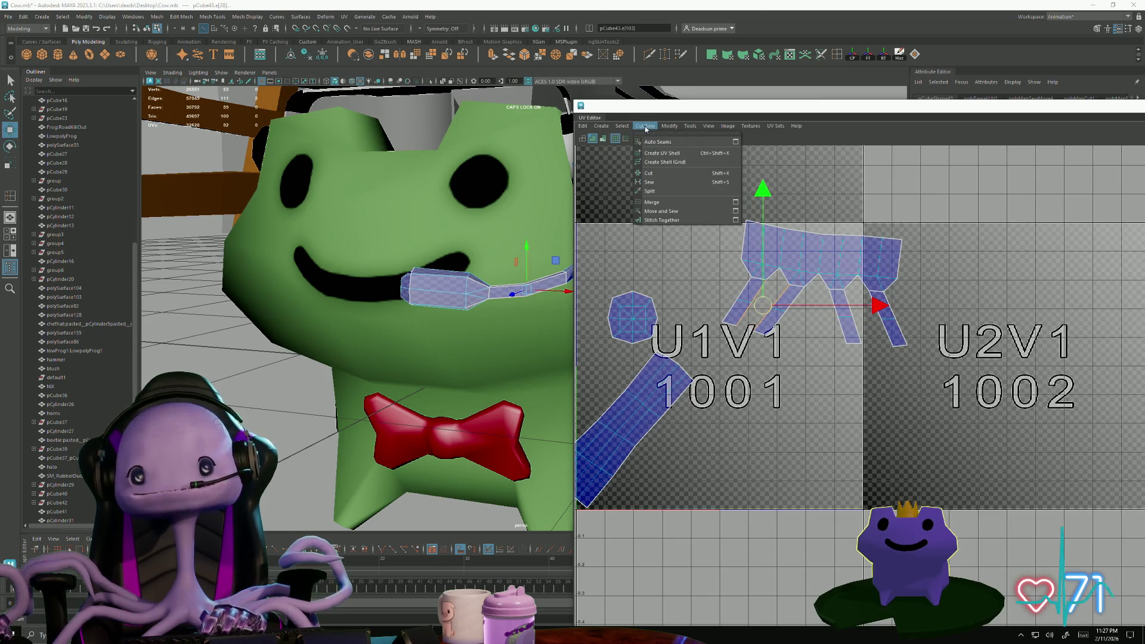
pyautogui.click(668, 213)
pyautogui.click(774, 293)
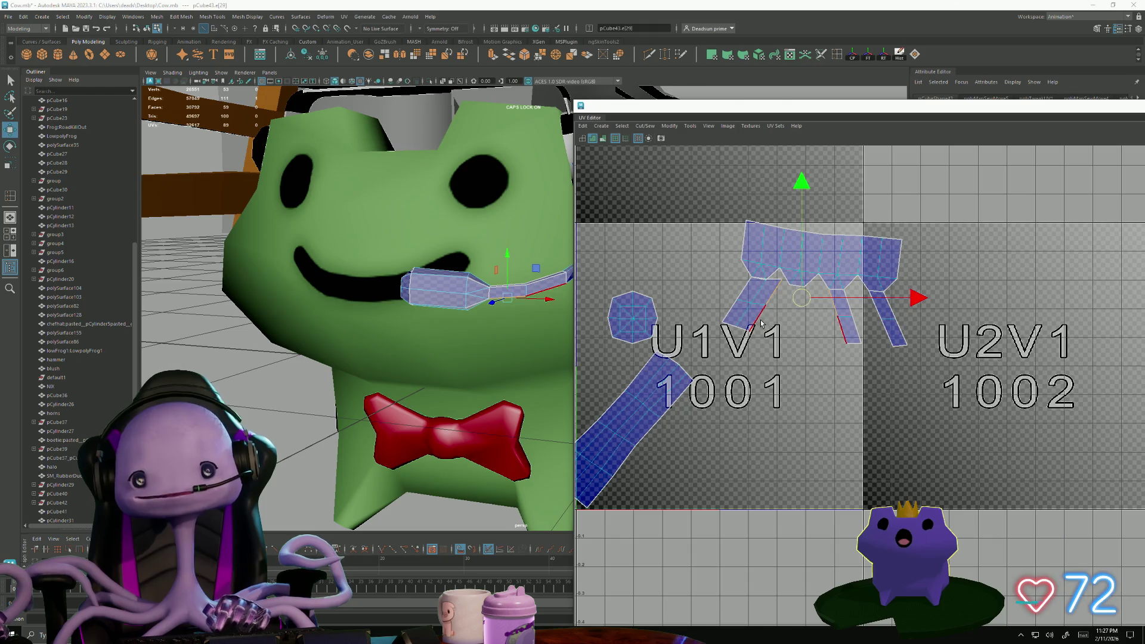
pyautogui.click(777, 328)
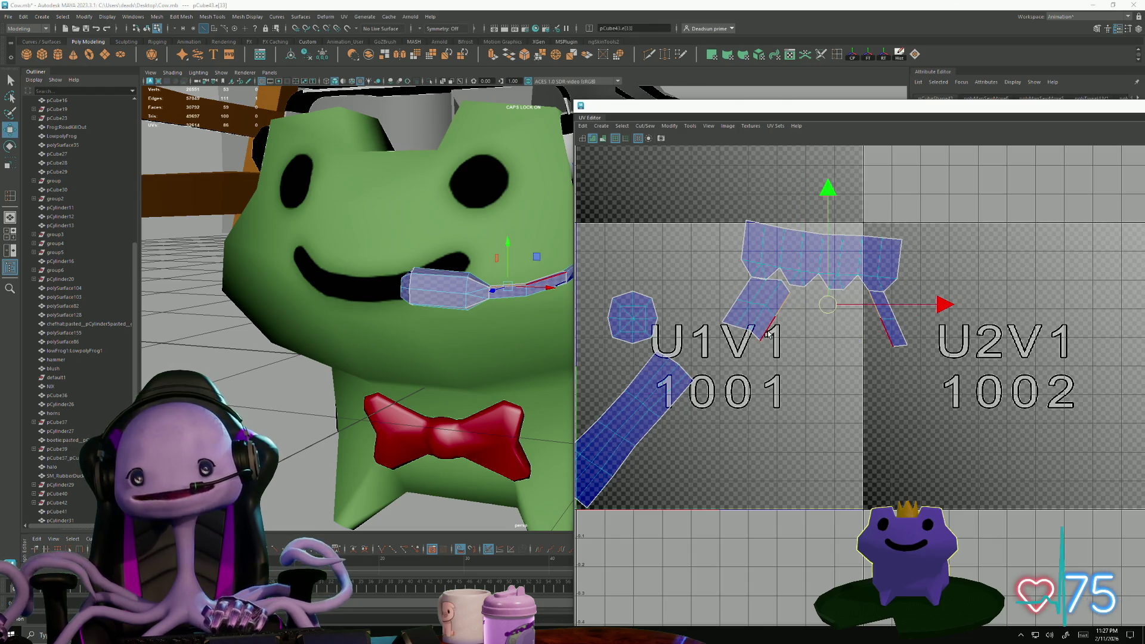
pyautogui.click(769, 335)
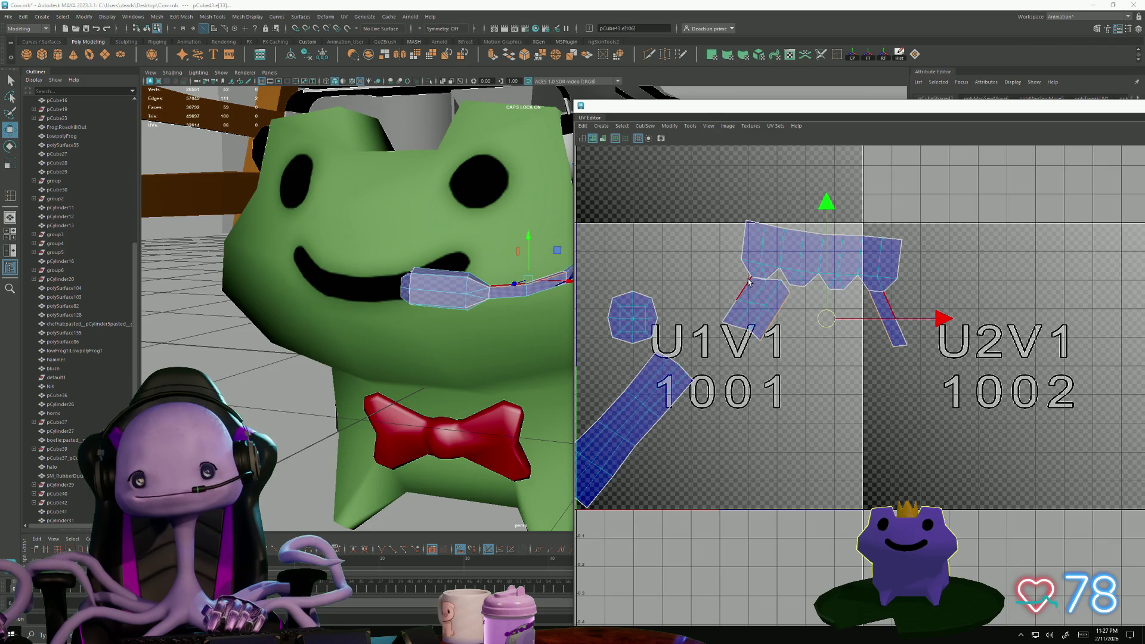
pyautogui.moveTo(663, 358)
pyautogui.keyDown('alt'); pyautogui.mouseDown(button='middle')
pyautogui.moveTo(684, 310)
pyautogui.moveTo(650, 438)
pyautogui.mouseUp(button='middle'); pyautogui.keyUp('alt')
pyautogui.click(632, 437)
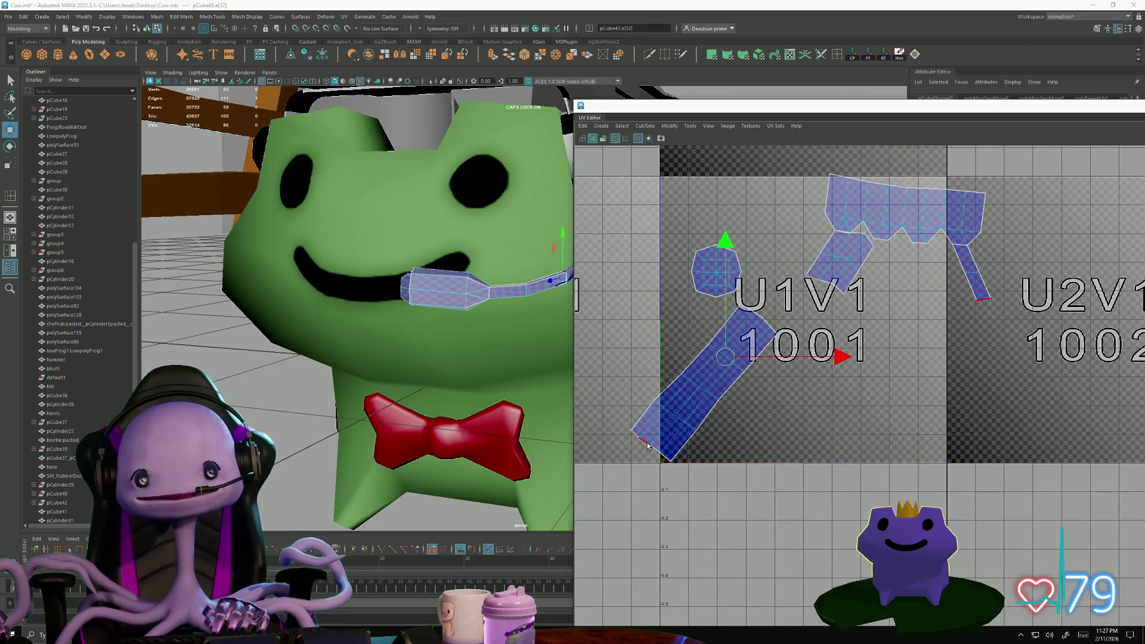
# - Cut the strap shell along the selected seam edges
pyautogui.keyDown('shift'); pyautogui.click(645, 445); pyautogui.keyUp('shift')
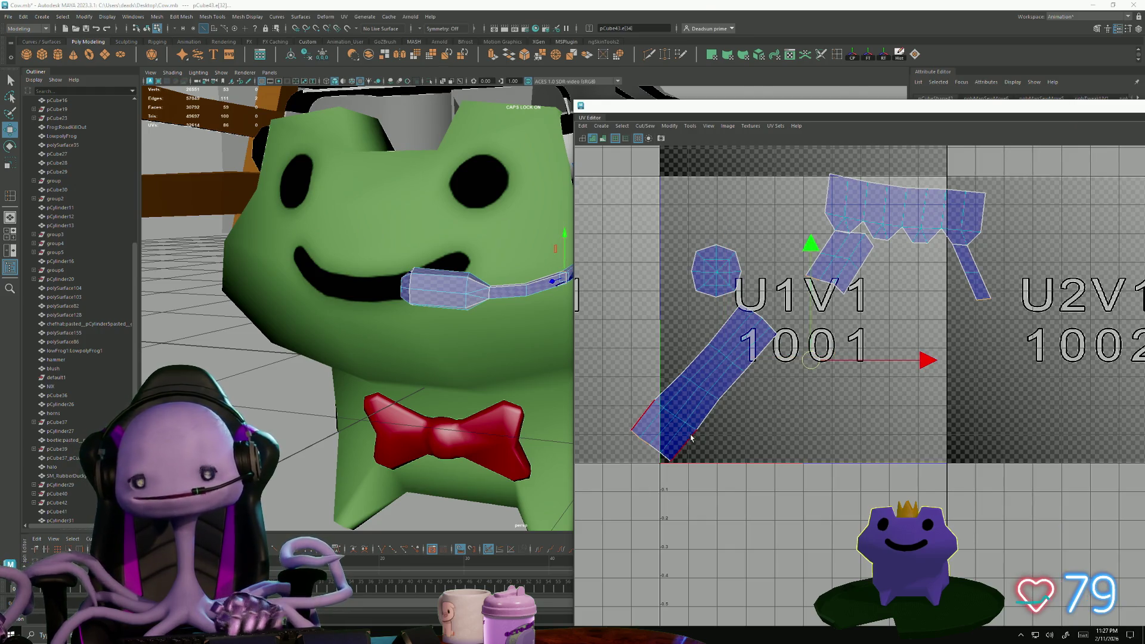
pyautogui.click(659, 459)
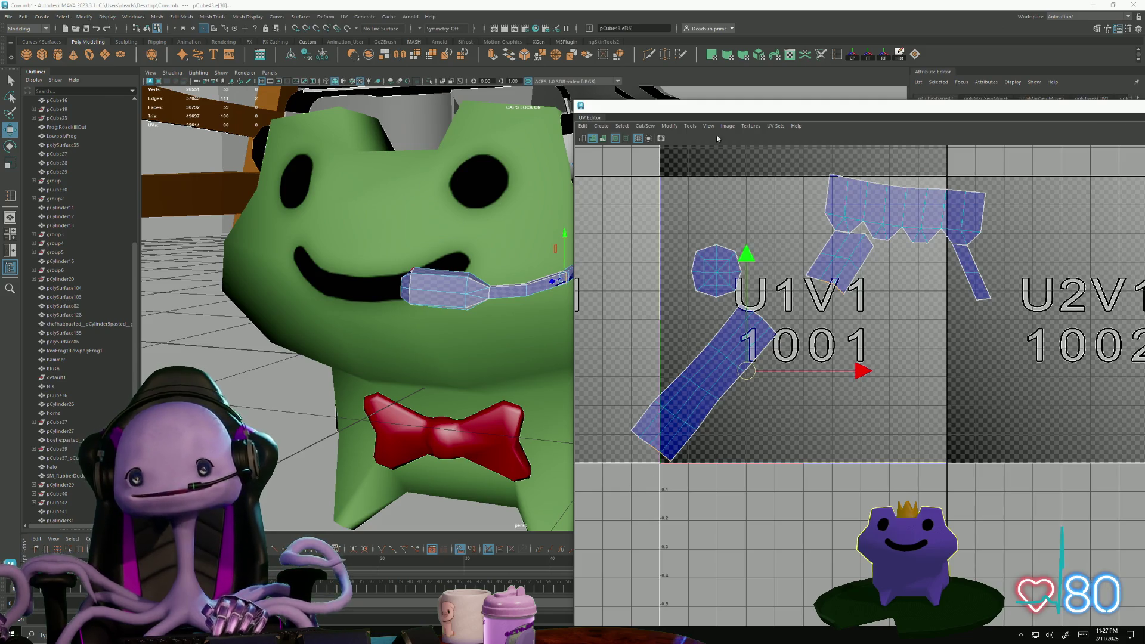
pyautogui.click(645, 126)
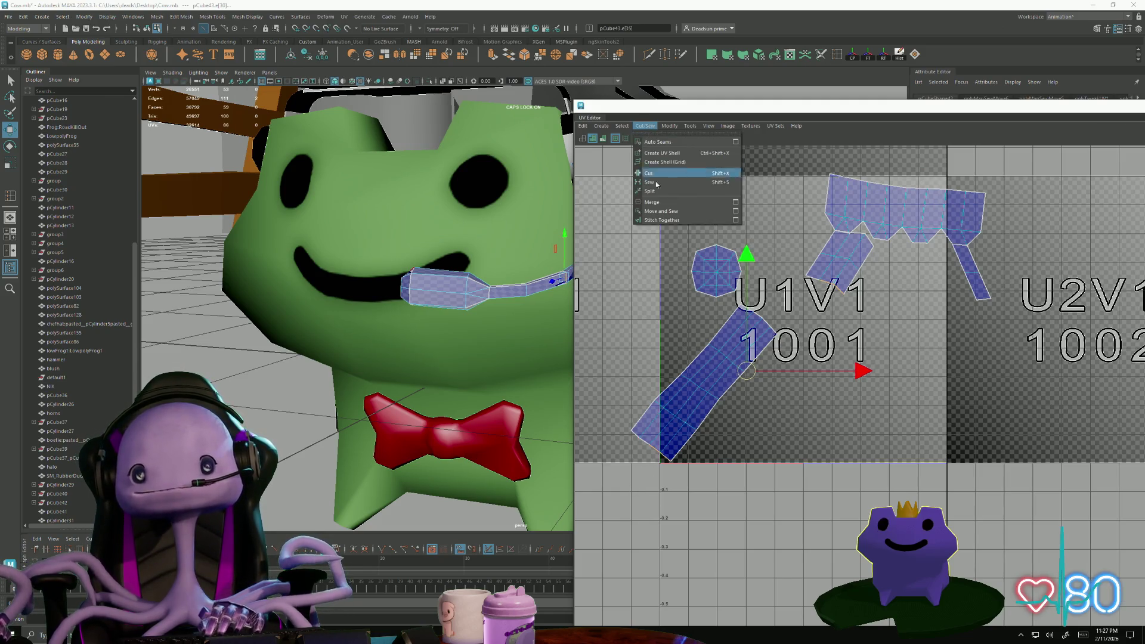
pyautogui.click(674, 217)
# - Undo a trial sew onto the lower-left shell, then cut the strap at another seam edge
pyautogui.click(649, 457)
pyautogui.keyDown('shift'); pyautogui.moveTo(649, 456); pyautogui.dragTo(647, 477, button='right'); pyautogui.keyUp('shift')
pyautogui.hotkey('ctrl', 'z')
pyautogui.keyDown('alt'); pyautogui.moveTo(647, 476); pyautogui.dragTo(731, 419, button='middle'); pyautogui.keyUp('alt')
pyautogui.click(724, 416)
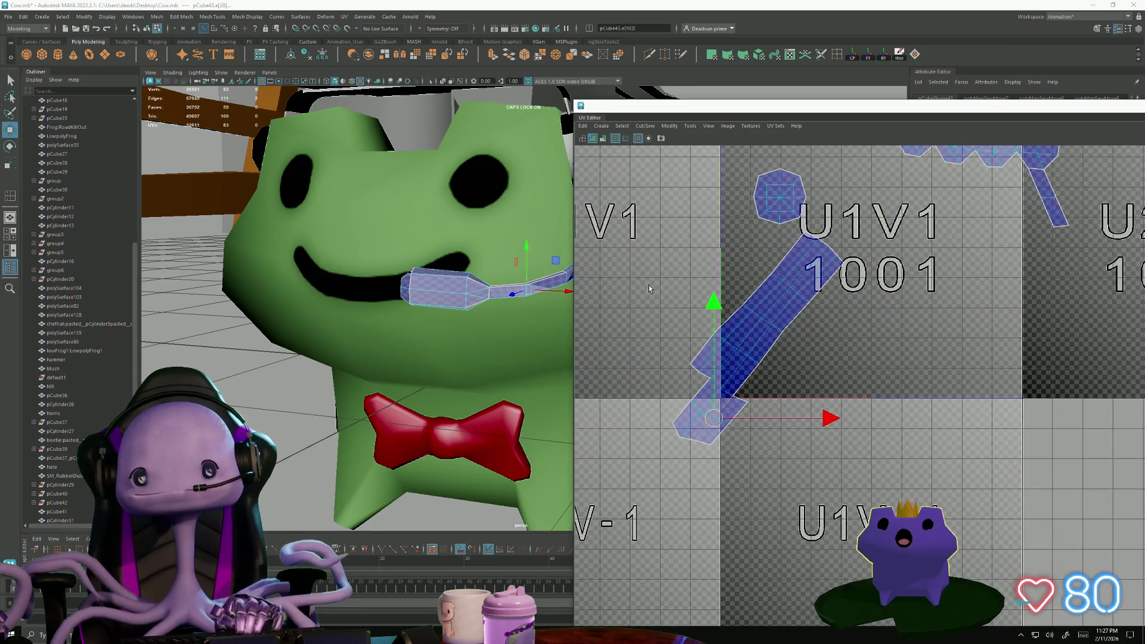
pyautogui.click(649, 126)
pyautogui.click(668, 175)
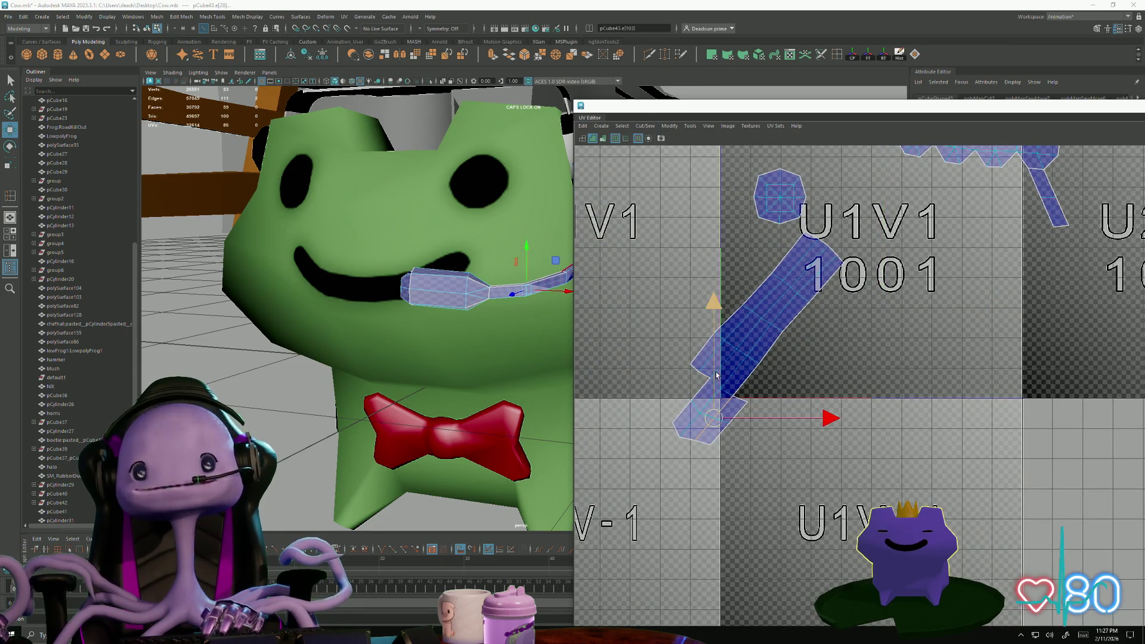
# - Move and Sew the strap's lower edge to the right shell's edge to join them
pyautogui.moveTo(742, 405); pyautogui.dragTo(751, 371, button='right')
pyautogui.click(718, 381)
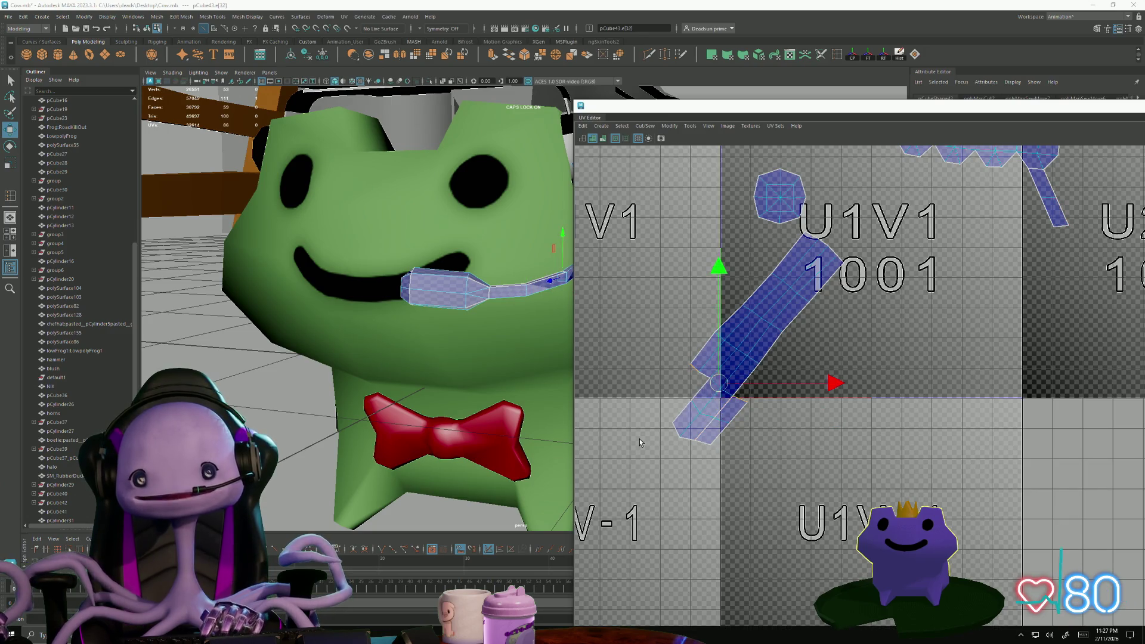
pyautogui.keyDown('shift'); pyautogui.click(1050, 182); pyautogui.keyUp('shift')
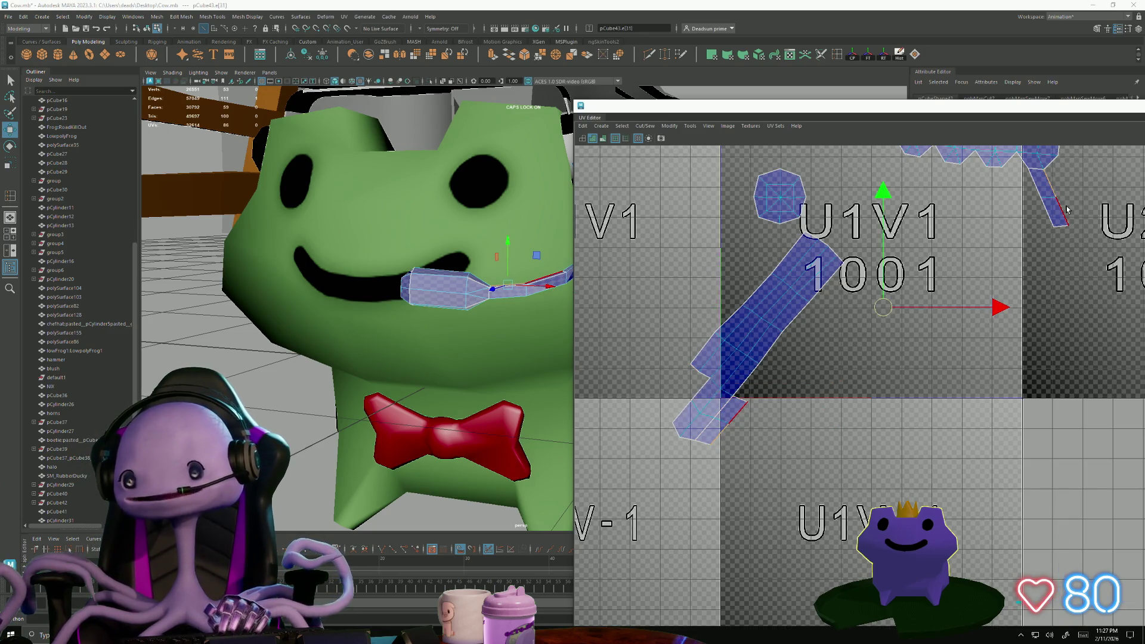
pyautogui.click(1038, 203)
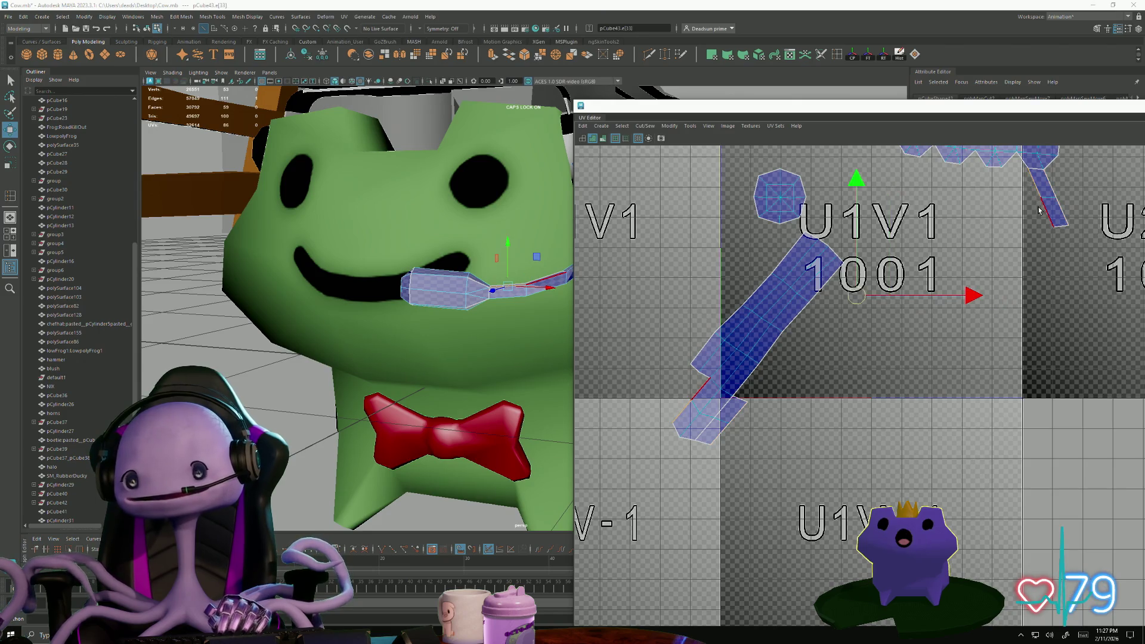
pyautogui.click(645, 125)
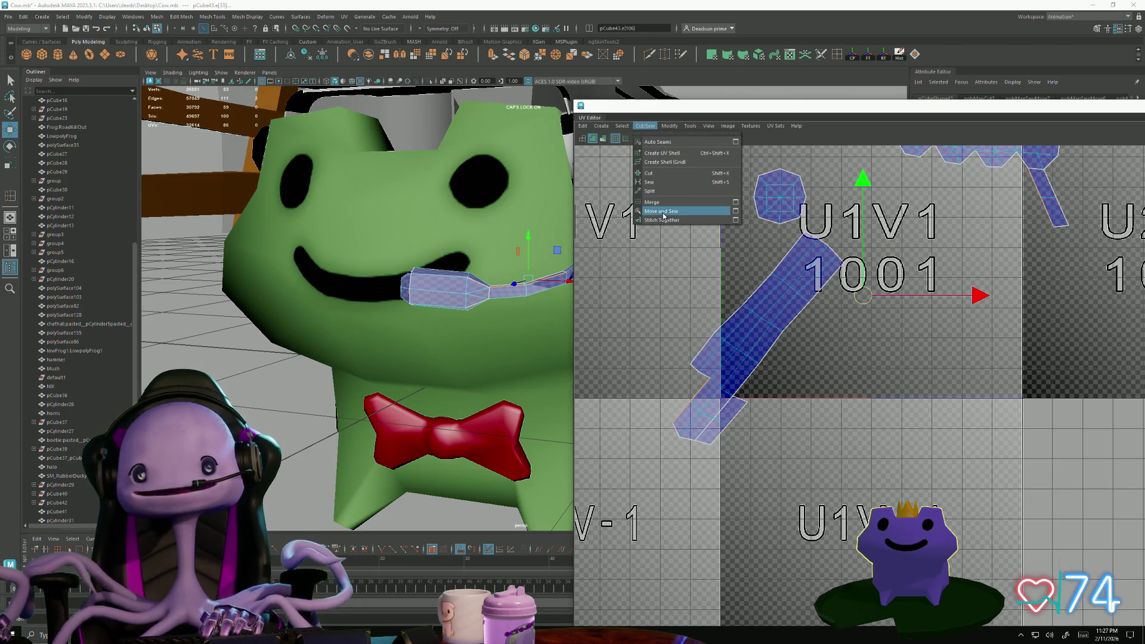
pyautogui.click(665, 215)
# - Sew the strip's remaining open edges closed and select the whole strip shell
pyautogui.click(671, 407)
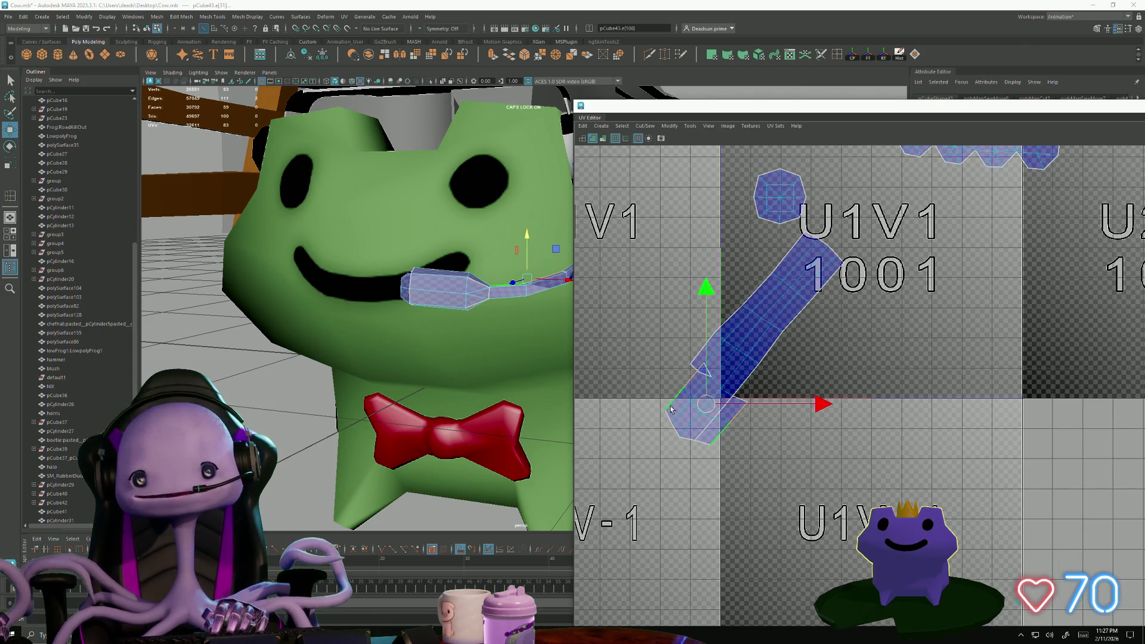
pyautogui.keyDown('shift'); pyautogui.moveTo(668, 441); pyautogui.dragTo(661, 292, button='right'); pyautogui.keyUp('shift')
pyautogui.scroll(2, 686, 374)
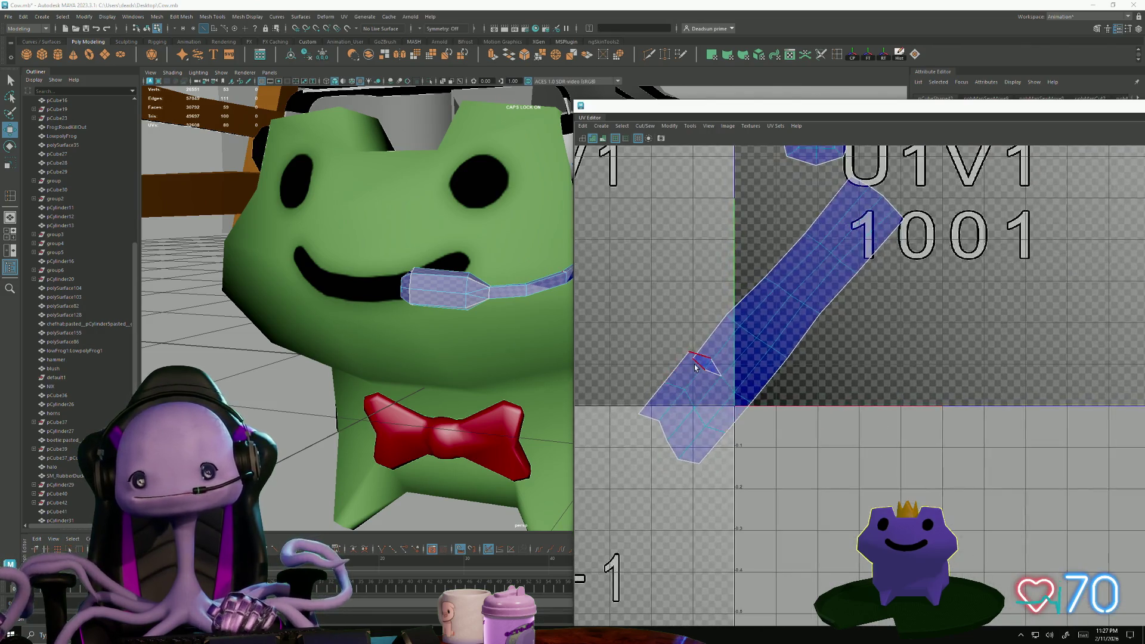
pyautogui.click(704, 358)
pyautogui.click(662, 139)
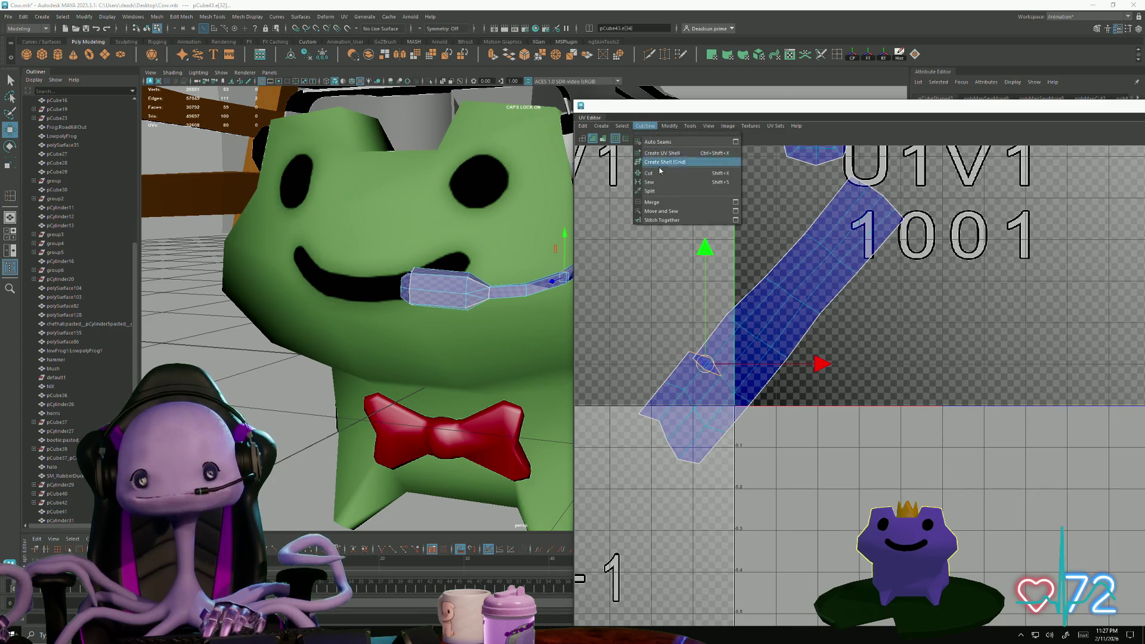
pyautogui.click(685, 213)
pyautogui.keyDown('alt'); pyautogui.moveTo(757, 358); pyautogui.dragTo(707, 420, button='middle'); pyautogui.keyUp('alt')
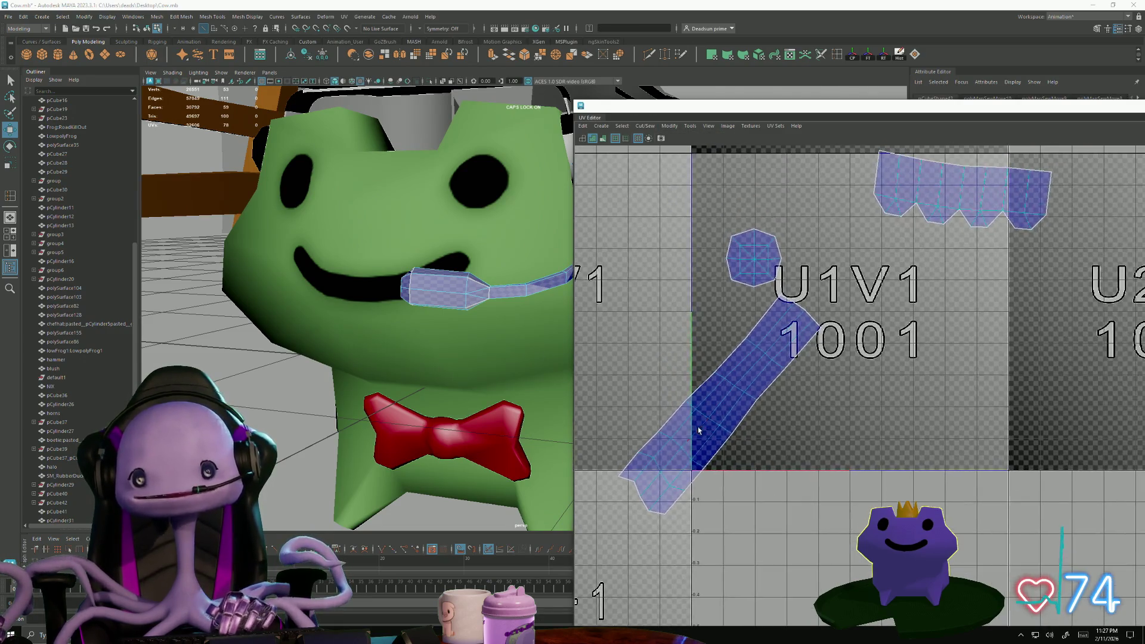
pyautogui.click(706, 425)
pyautogui.doubleClick(704, 431)
# - Rotate the strip vertical and apply Straighten UVs to make it a straight column
pyautogui.press('e')
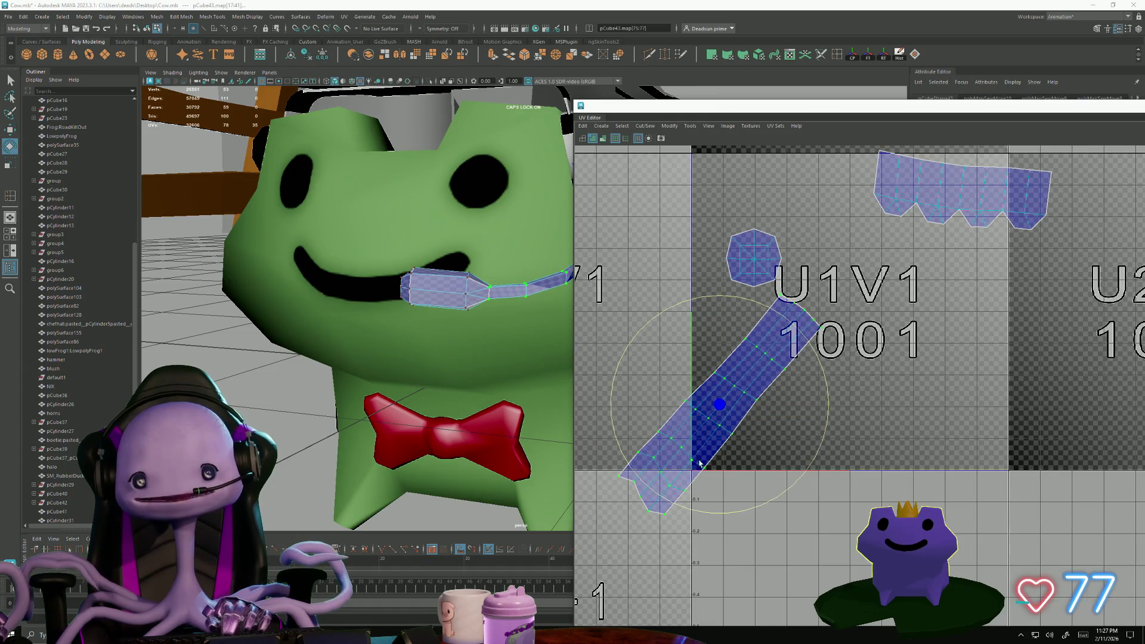
pyautogui.moveTo(685, 506)
pyautogui.mouseDown()
pyautogui.moveTo(721, 514)
pyautogui.moveTo(755, 502)
pyautogui.moveTo(695, 487)
pyautogui.moveTo(704, 415)
pyautogui.mouseUp()
pyautogui.press('w')
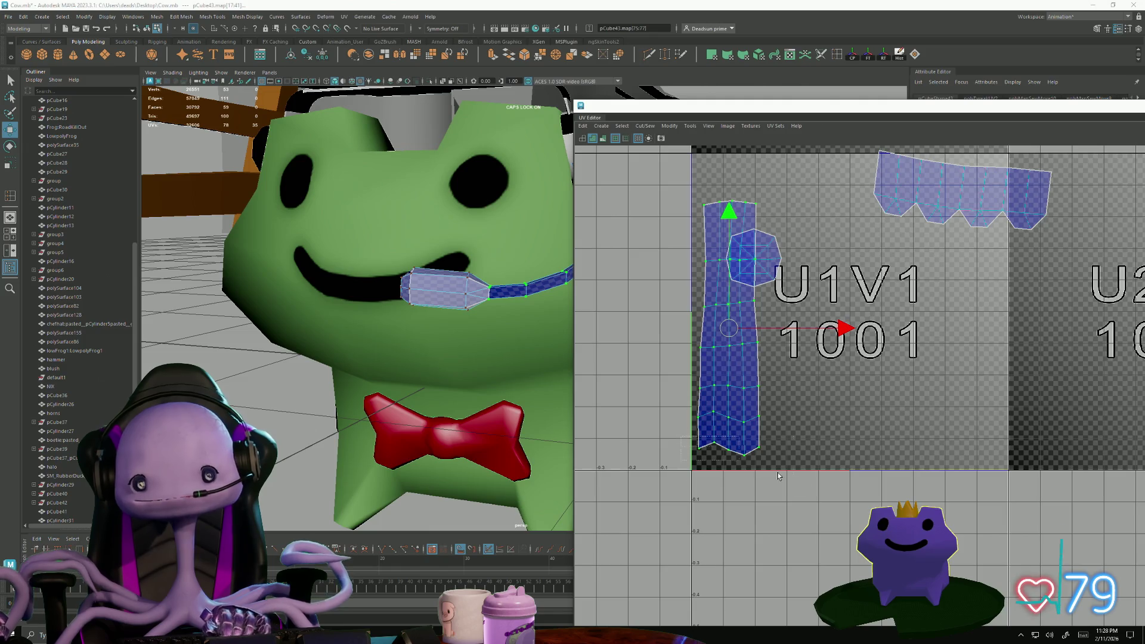
pyautogui.moveTo(757, 471); pyautogui.dragTo(694, 441)
pyautogui.press('r')
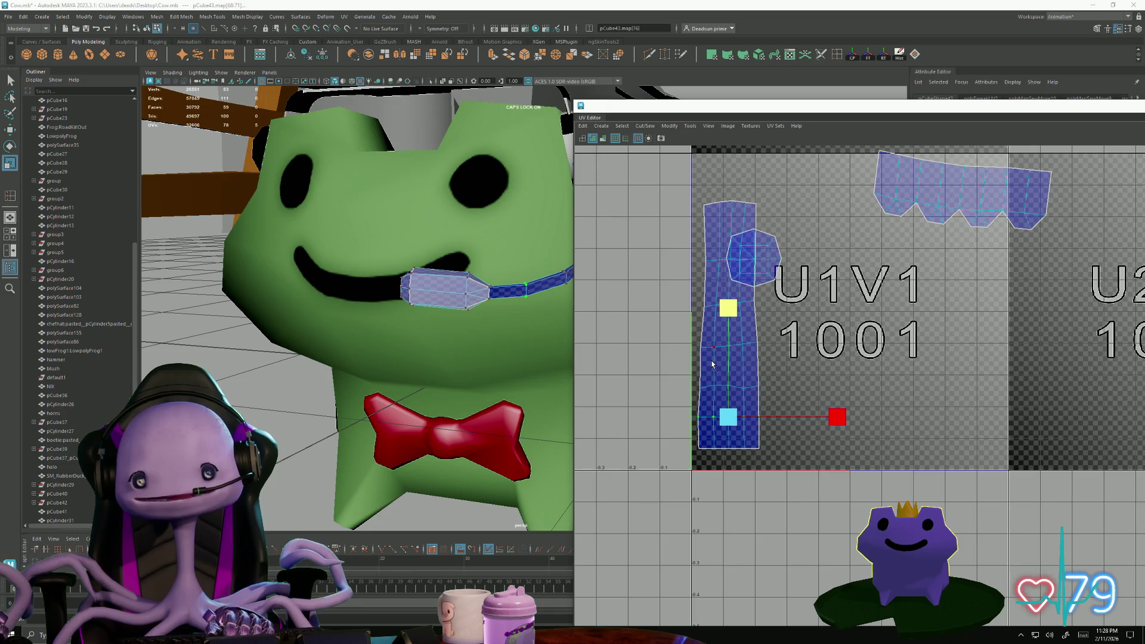
pyautogui.moveTo(775, 462); pyautogui.dragTo(689, 170)
pyautogui.click(655, 130)
pyautogui.moveTo(669, 126)
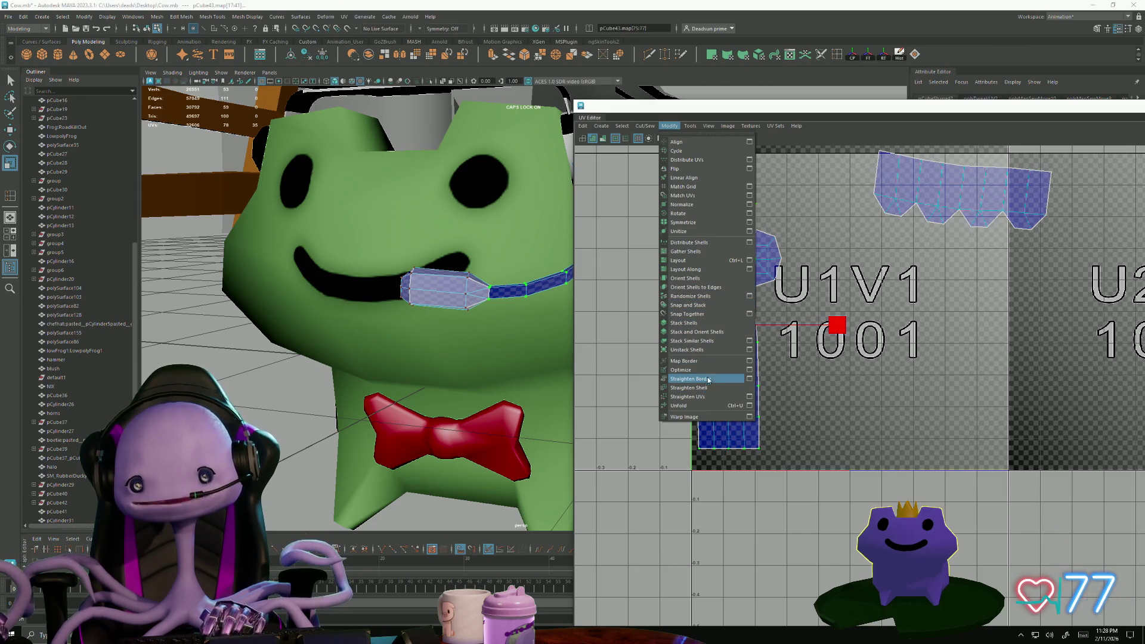
pyautogui.click(687, 397)
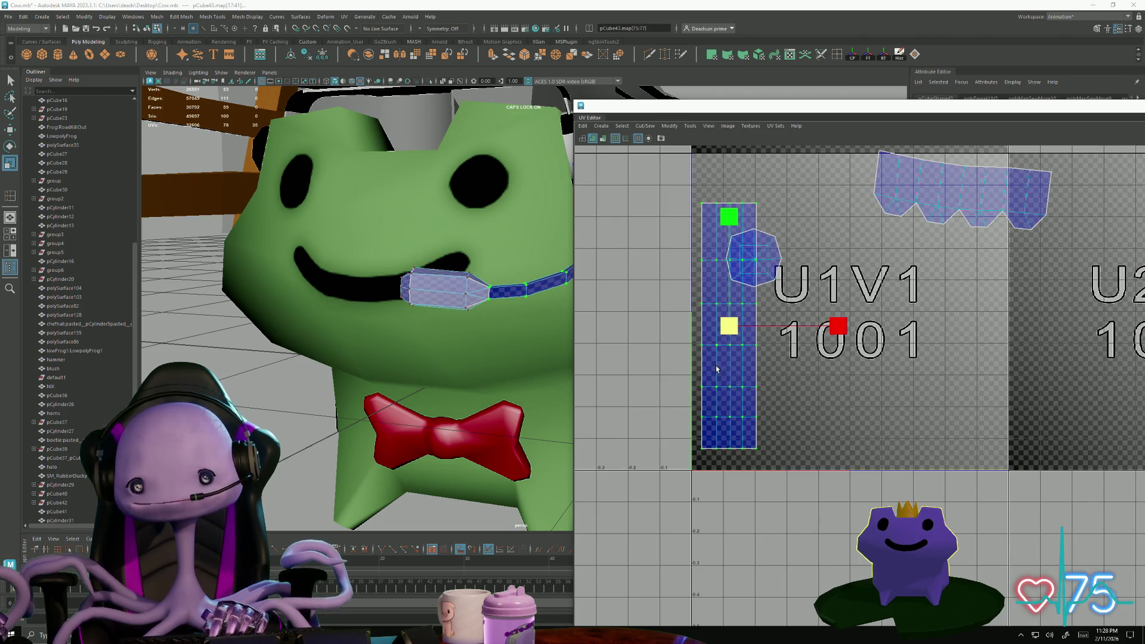
# - Move the octagon shell up to the tile's top-left corner
pyautogui.press('e')
pyautogui.moveTo(718, 364); pyautogui.dragTo(721, 344)
pyautogui.hotkey('ctrl', 'z')
pyautogui.press('w')
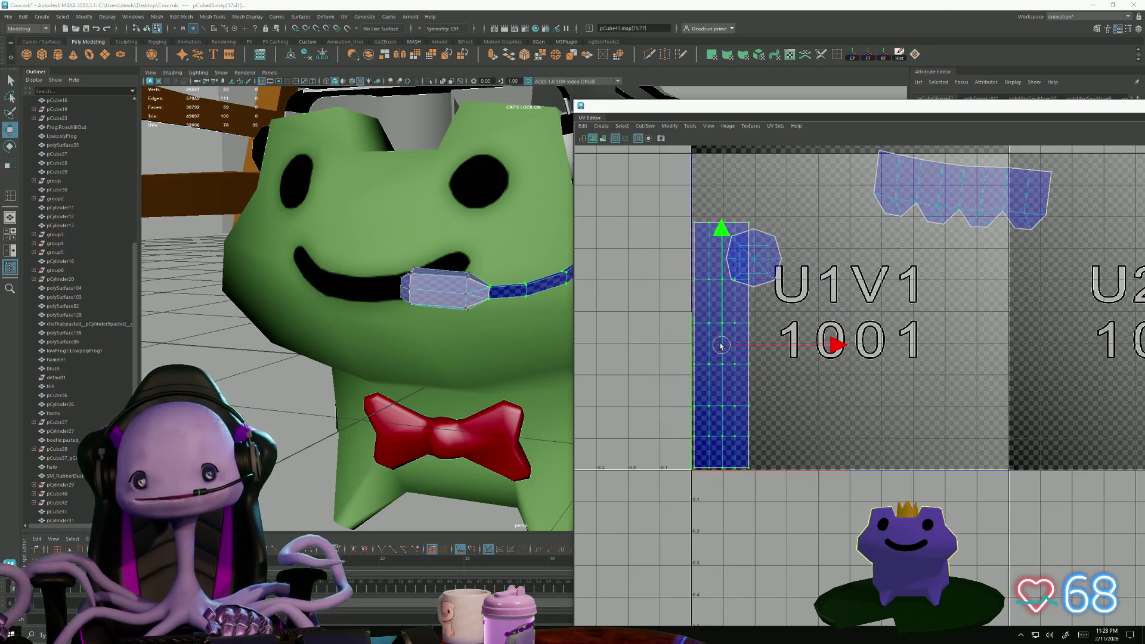
pyautogui.click(752, 256)
pyautogui.moveTo(752, 257); pyautogui.dragTo(723, 190)
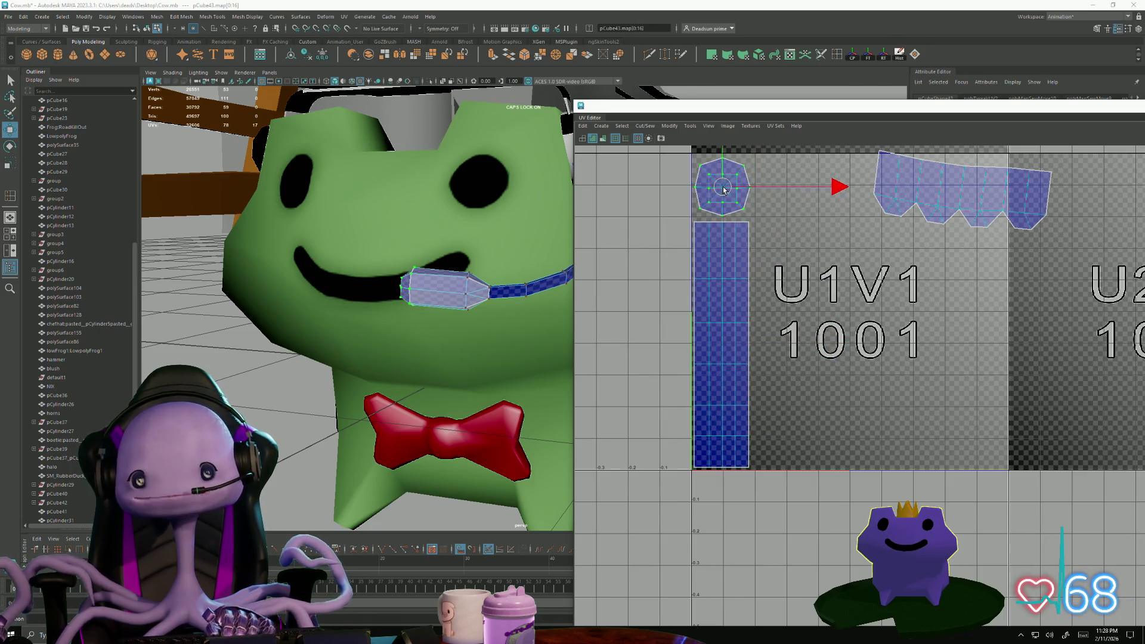
# - Rotate the scalloped shell level and stretch its bottom UVs downward
pyautogui.keyDown('alt'); pyautogui.moveTo(872, 273); pyautogui.dragTo(822, 296, button='middle'); pyautogui.keyUp('alt')
pyautogui.click(815, 282)
pyautogui.press('e')
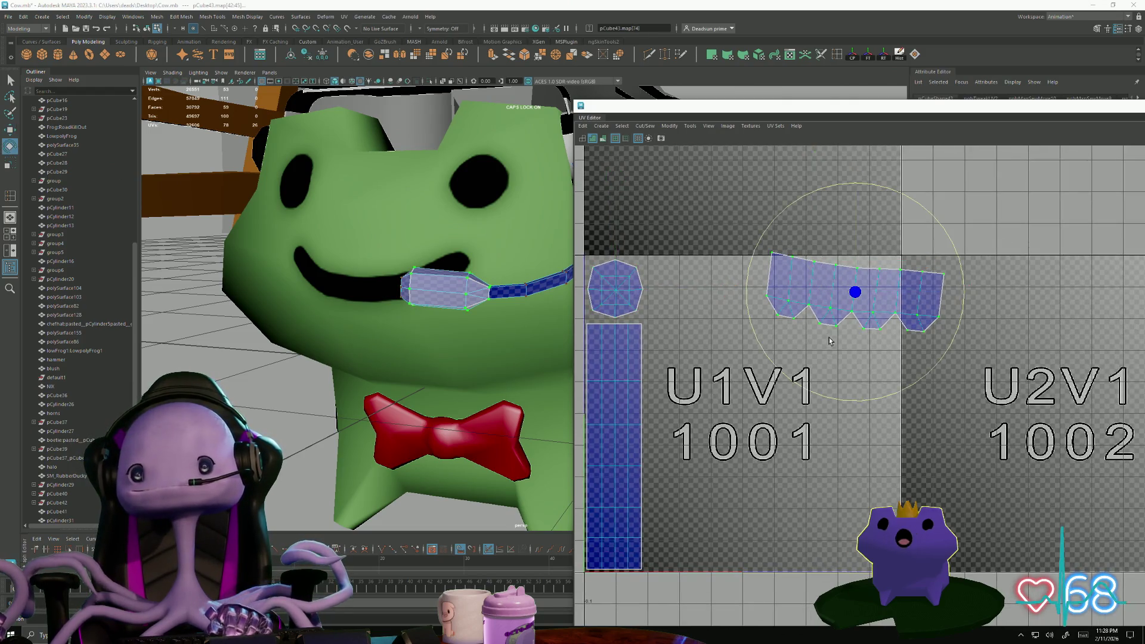
pyautogui.moveTo(795, 373); pyautogui.dragTo(799, 385)
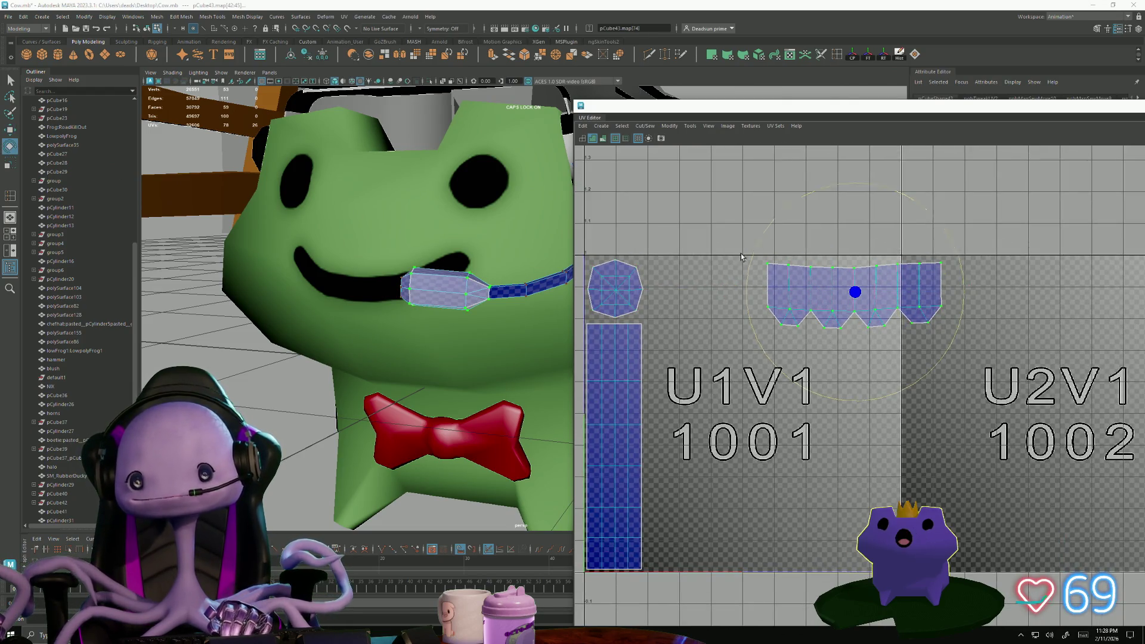
pyautogui.press('r')
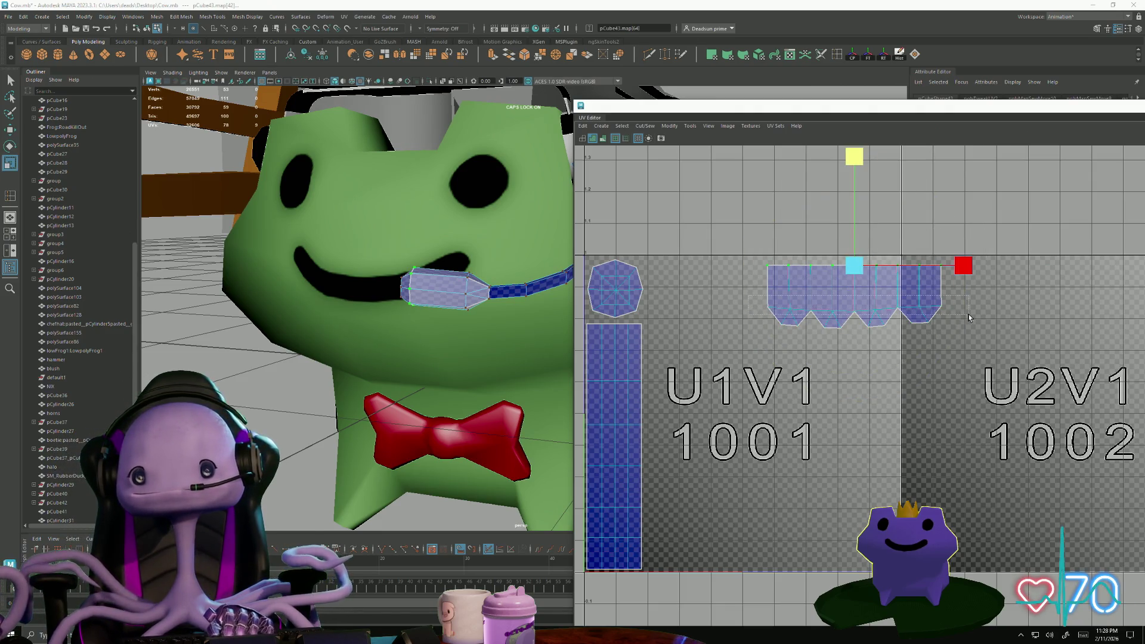
pyautogui.moveTo(969, 317); pyautogui.dragTo(969, 316)
pyautogui.moveTo(851, 248); pyautogui.dragTo(776, 358)
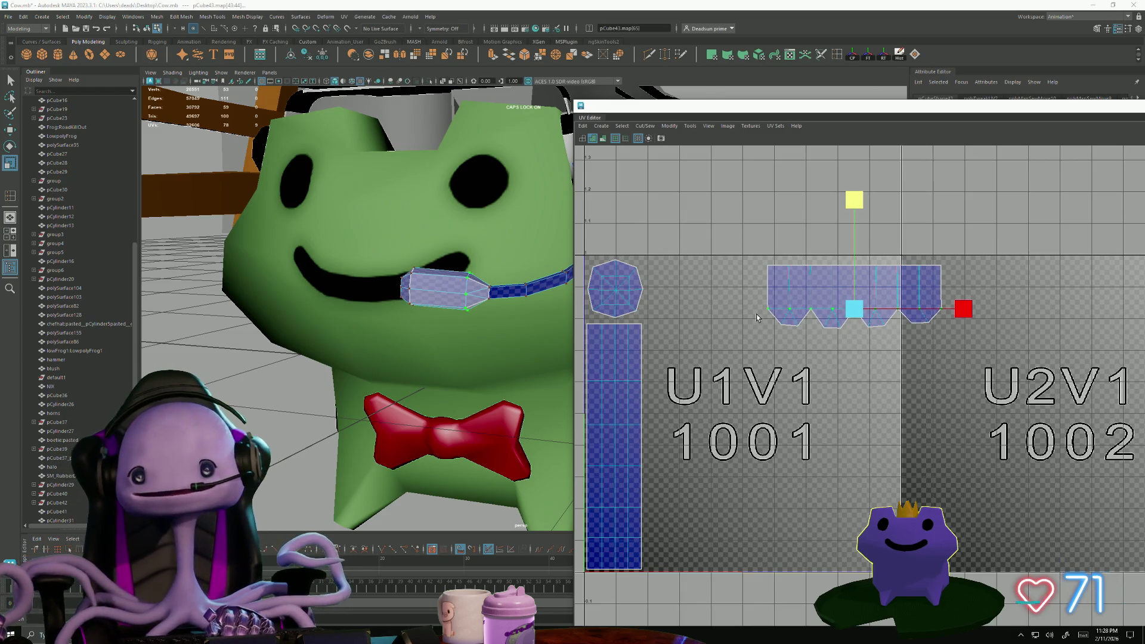
pyautogui.moveTo(1010, 377); pyautogui.dragTo(880, 270)
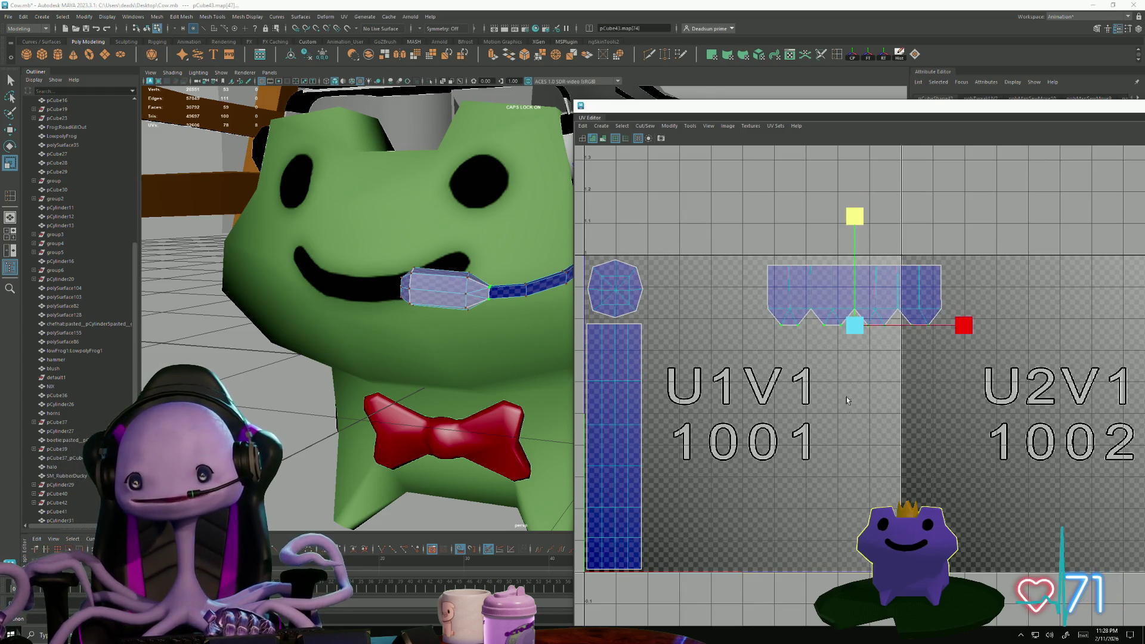
# - Move the whole scalloped shell left next to the octagon along the tile's top
pyautogui.press('w')
pyautogui.rightClick(896, 285)
pyautogui.click(857, 270)
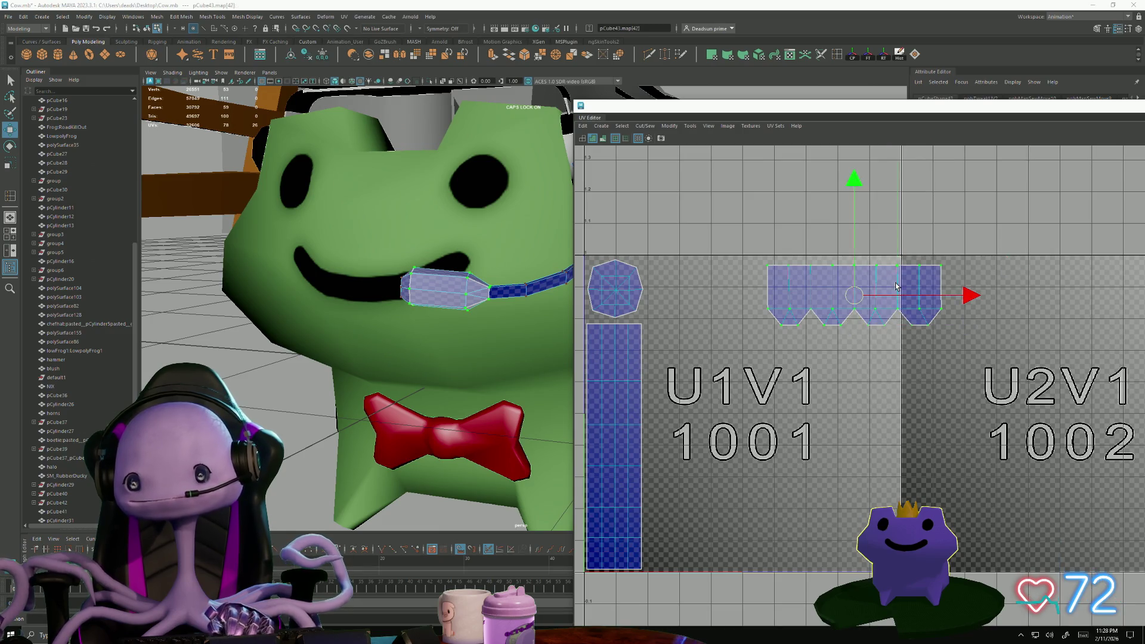
pyautogui.moveTo(853, 296); pyautogui.dragTo(729, 291)
pyautogui.scroll(-2, 772, 396)
pyautogui.scroll(2, 411, 399)
pyautogui.keyDown('alt'); pyautogui.moveTo(411, 399); pyautogui.dragTo(501, 310); pyautogui.keyUp('alt')
# - Select the ear cup, switch to UV selection, and move its octagon shell onto the ring
pyautogui.click(516, 290)
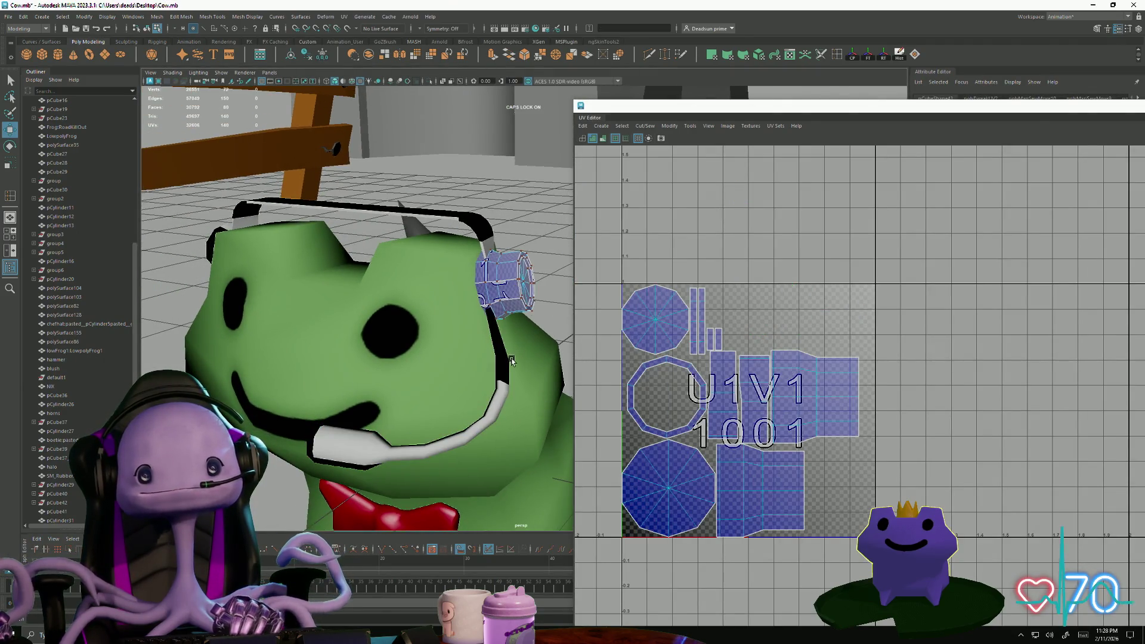
pyautogui.keyDown('alt'); pyautogui.moveTo(493, 307); pyautogui.dragTo(689, 388); pyautogui.keyUp('alt')
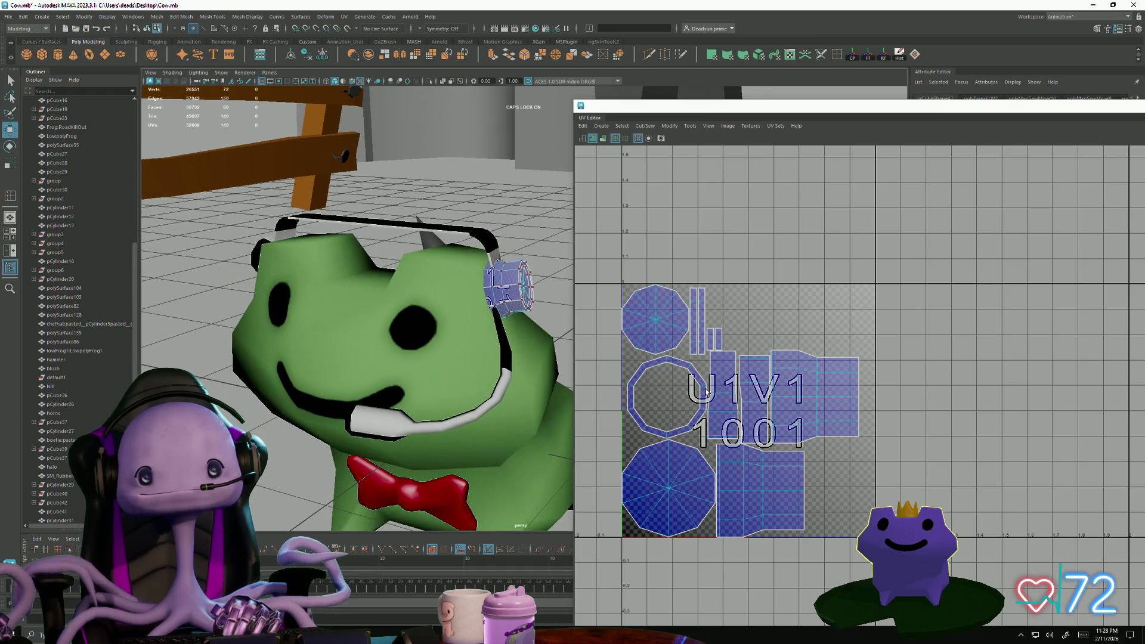
pyautogui.keyDown('alt'); pyautogui.moveTo(672, 452); pyautogui.dragTo(674, 419, button='middle'); pyautogui.keyUp('alt')
pyautogui.press('F10')
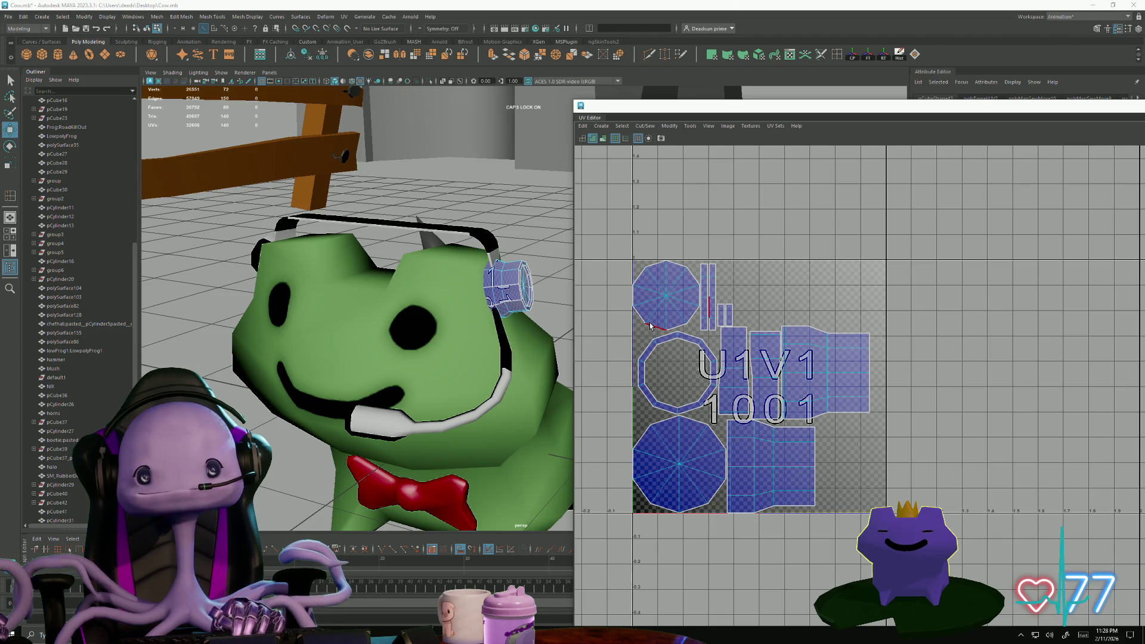
pyautogui.press('F12')
pyautogui.doubleClick(652, 329)
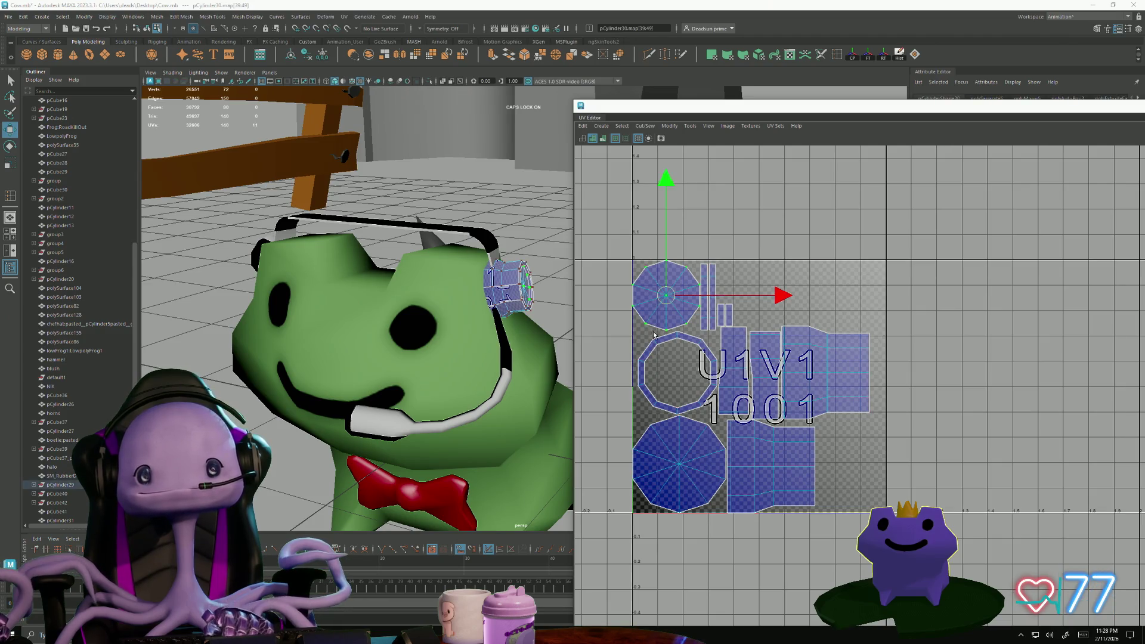
pyautogui.moveTo(666, 298); pyautogui.dragTo(677, 377)
# - Centre the octagon inside the ring and move the ring shell toward the lower left
pyautogui.scroll(2, 681, 395)
pyautogui.scroll(1, 681, 395)
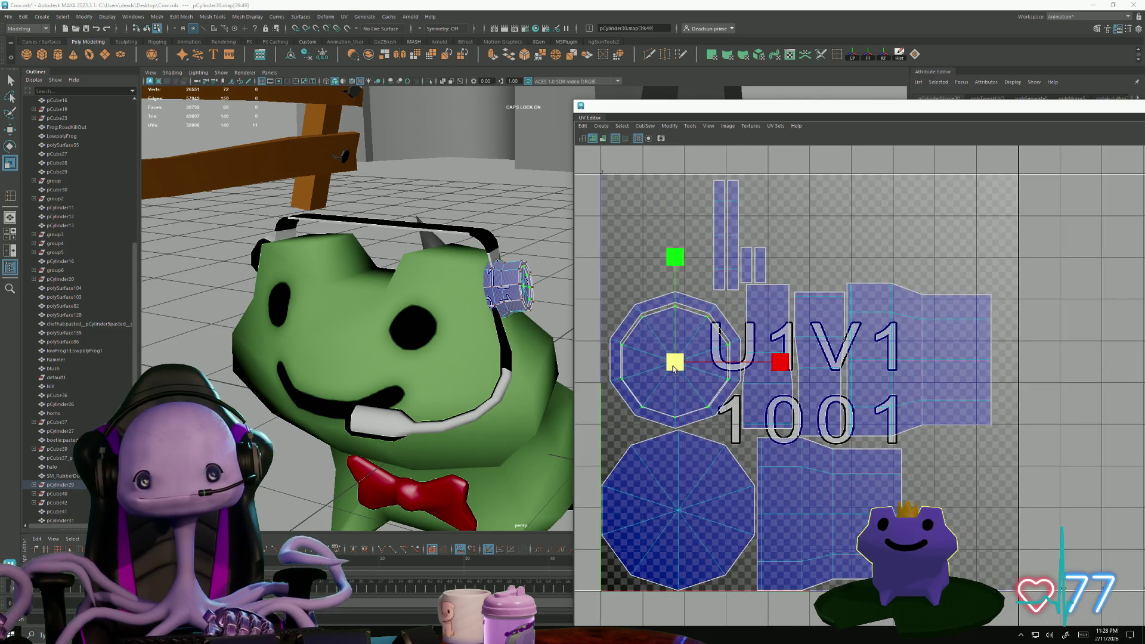
pyautogui.moveTo(679, 361); pyautogui.dragTo(679, 359)
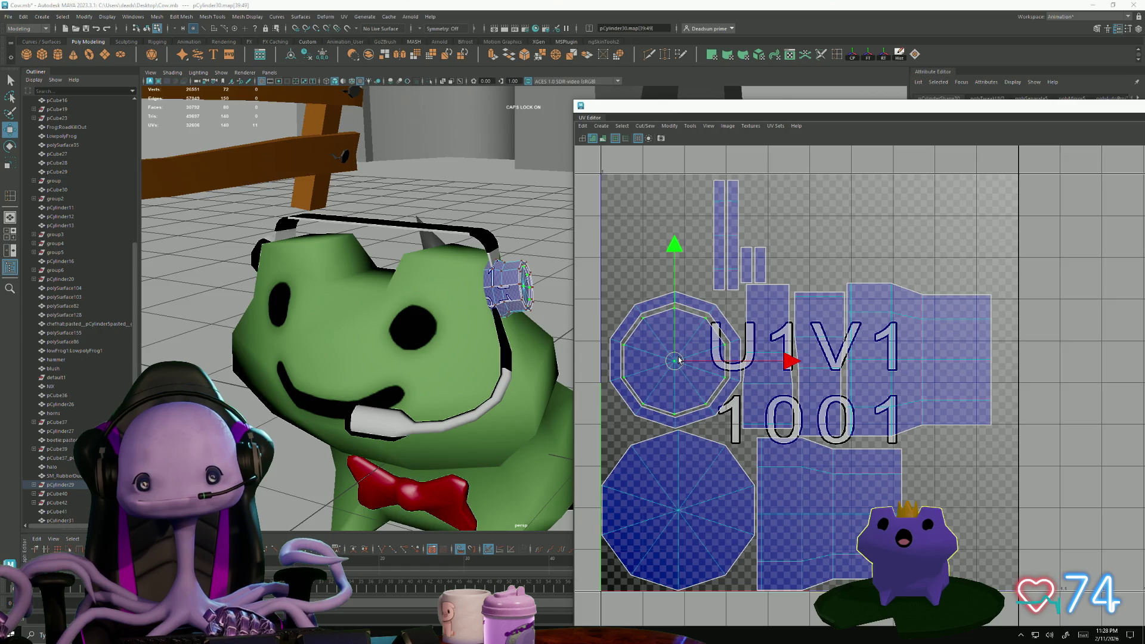
pyautogui.scroll(-1, 666, 437)
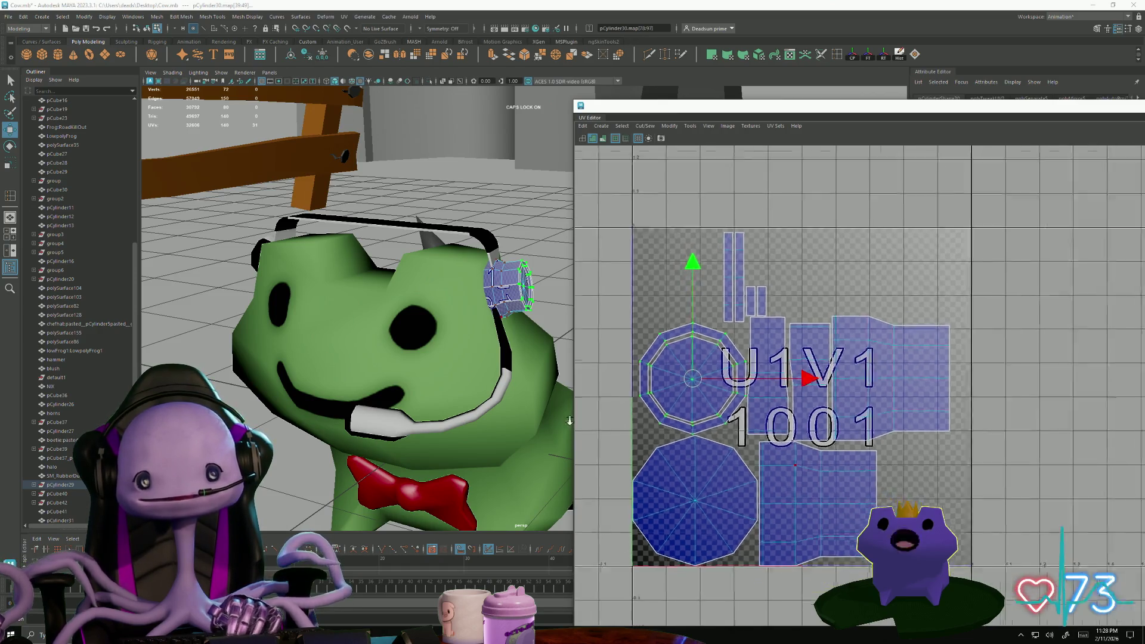
pyautogui.moveTo(690, 379)
pyautogui.mouseDown()
pyautogui.moveTo(576, 498)
pyautogui.moveTo(561, 496)
pyautogui.mouseUp()
pyautogui.scroll(-1, 571, 478)
pyautogui.hotkey('ctrl', 'z')
pyautogui.hotkey('ctrl', 'z')
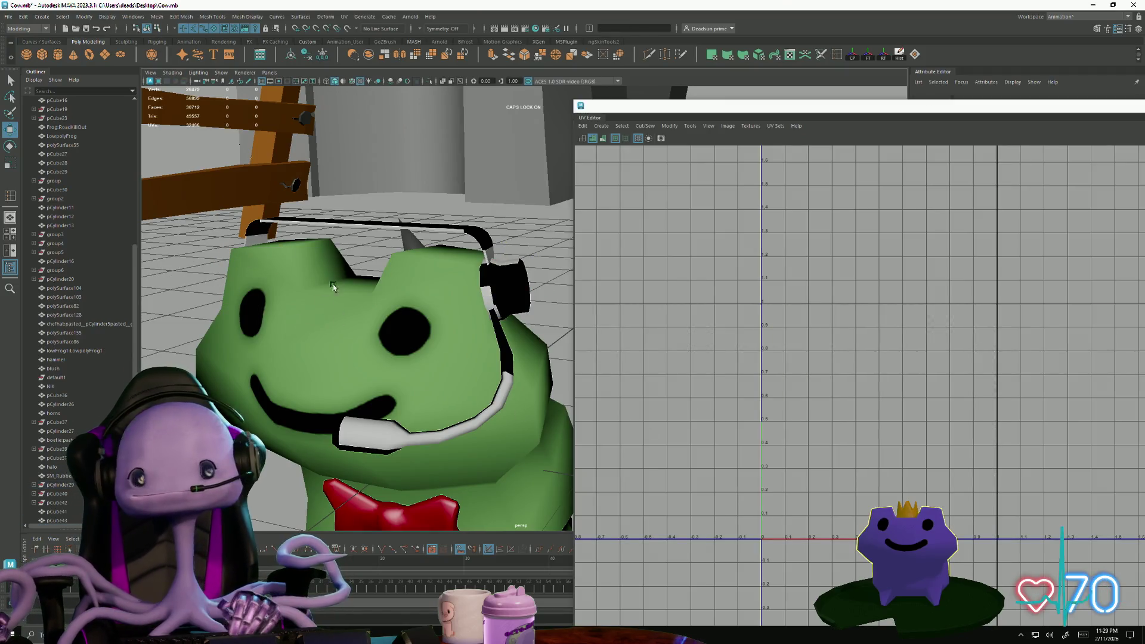
# - Select the ear cup cylinder and shift one of its UV shells to the right
pyautogui.click(506, 274)
pyautogui.keyDown('alt'); pyautogui.moveTo(891, 425); pyautogui.dragTo(762, 339, button='middle'); pyautogui.keyUp('alt')
pyautogui.moveTo(766, 382); pyautogui.dragTo(791, 421, button='right')
pyautogui.click(791, 422)
pyautogui.moveTo(760, 406)
pyautogui.mouseDown()
pyautogui.moveTo(799, 424)
pyautogui.moveTo(807, 409)
pyautogui.moveTo(814, 416)
pyautogui.mouseUp()
pyautogui.click(785, 372)
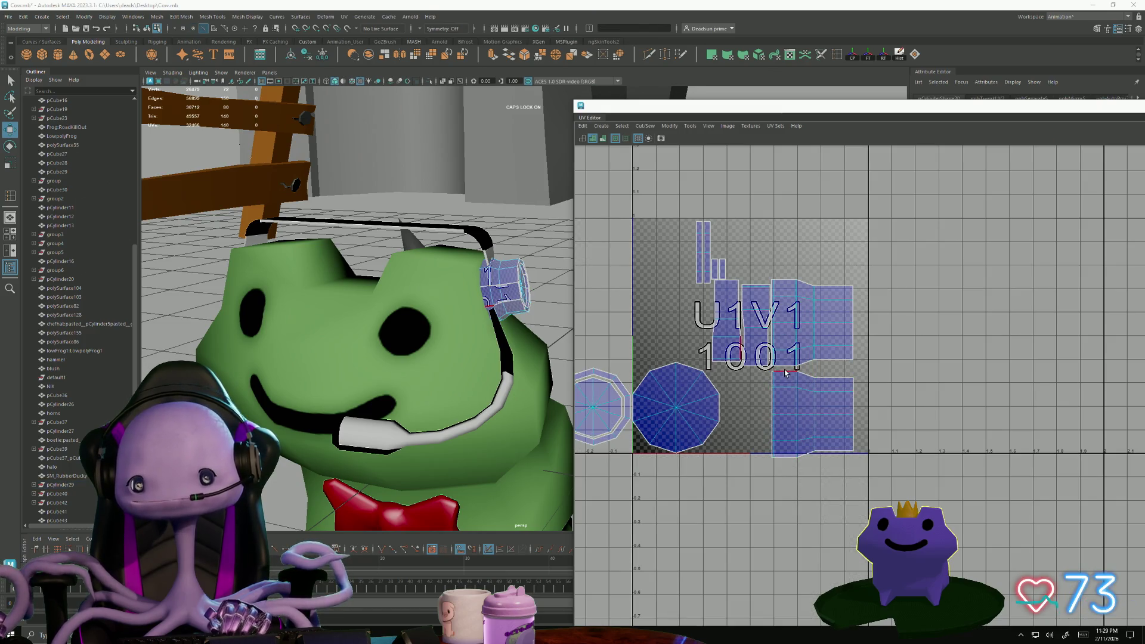
# - Move and Sew two seam edges to join the cylinder's UV pieces into one strip
pyautogui.click(778, 371)
pyautogui.click(713, 281)
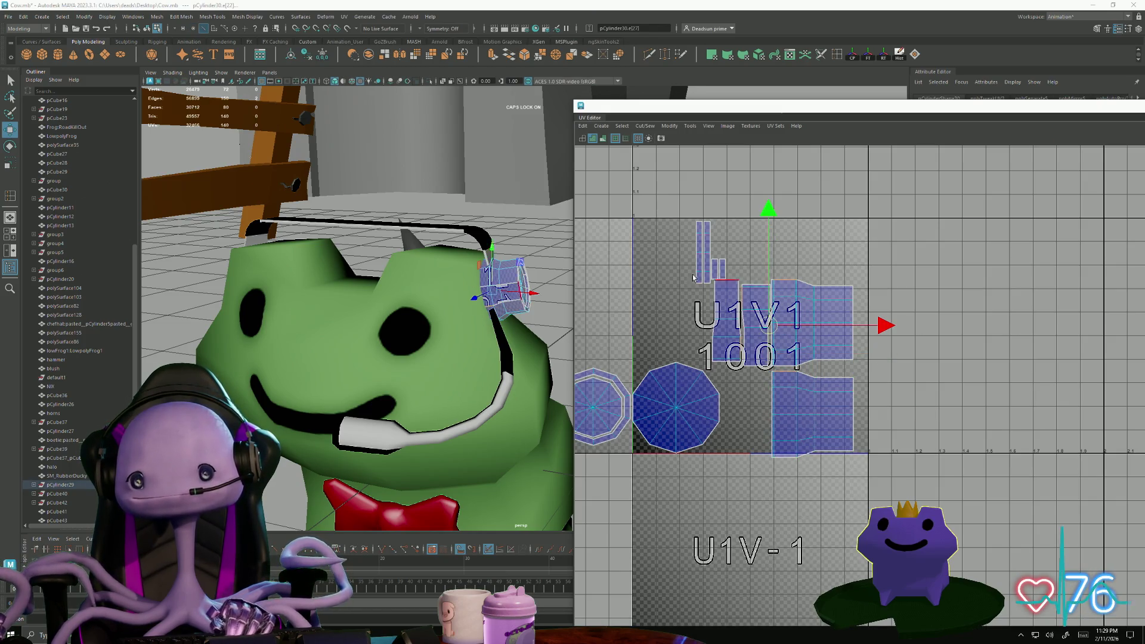
pyautogui.click(622, 125)
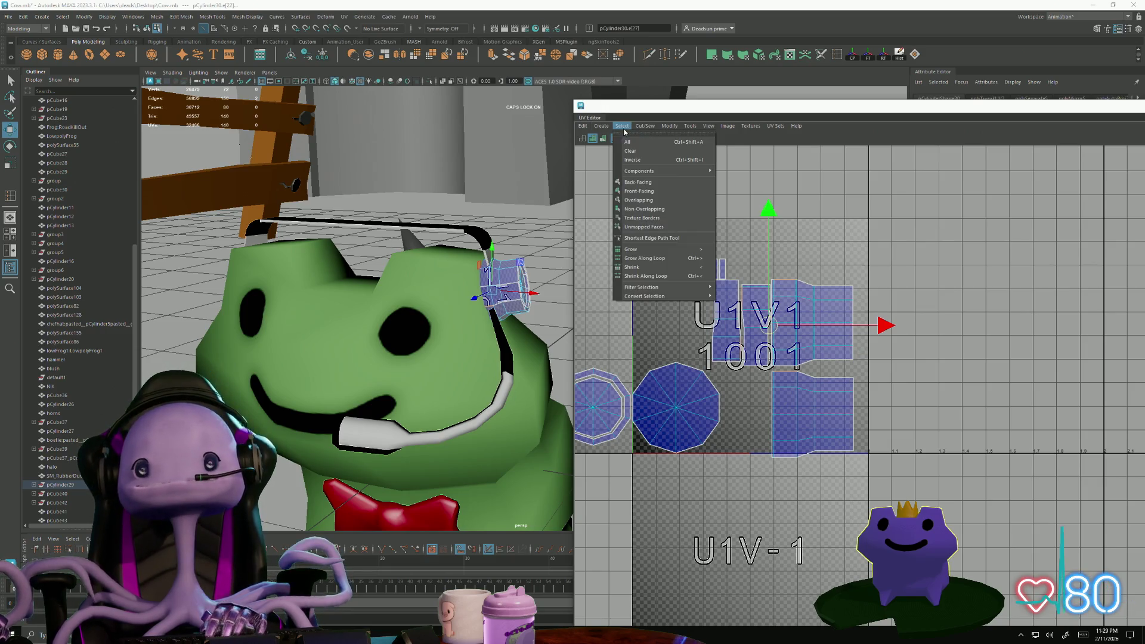
pyautogui.click(667, 212)
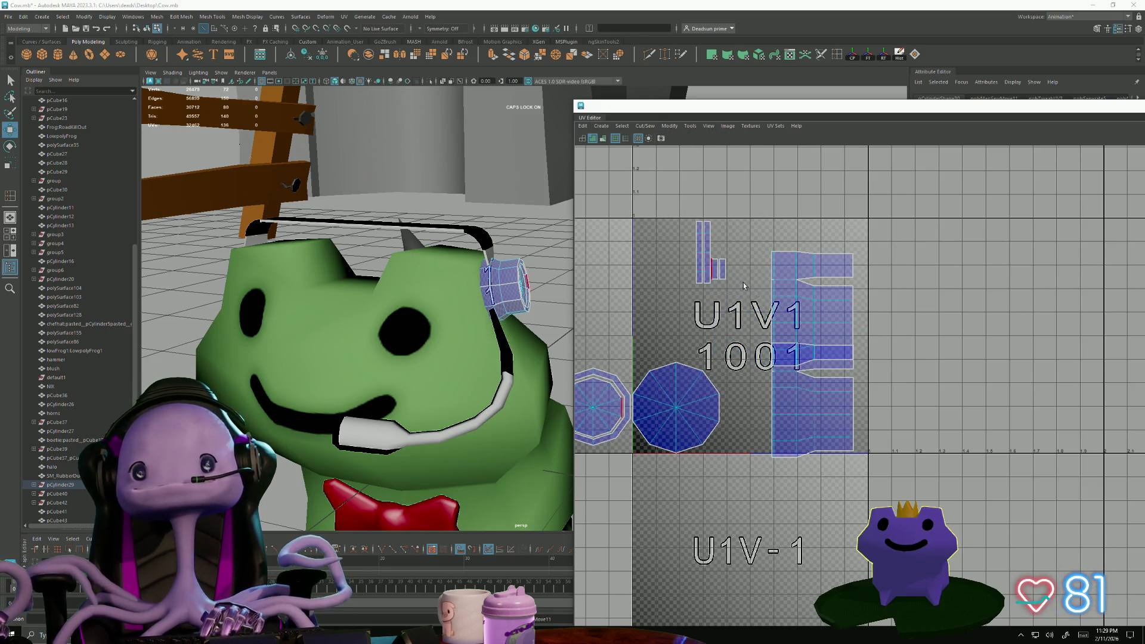
pyautogui.moveTo(789, 266)
pyautogui.mouseDown(button='right')
pyautogui.moveTo(811, 270)
pyautogui.moveTo(793, 271)
pyautogui.moveTo(790, 291)
pyautogui.moveTo(786, 220)
pyautogui.mouseUp(button='right')
pyautogui.click(787, 256)
pyautogui.click(786, 353)
pyautogui.scroll(2, 749, 249)
pyautogui.scroll(1, 749, 249)
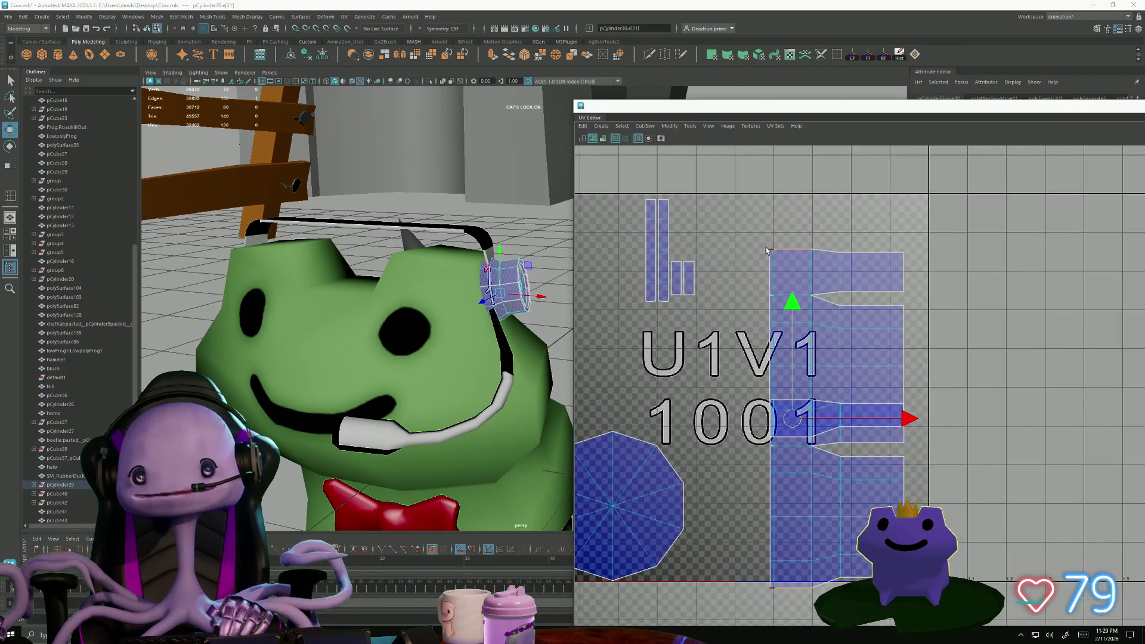
pyautogui.click(645, 126)
pyautogui.click(683, 214)
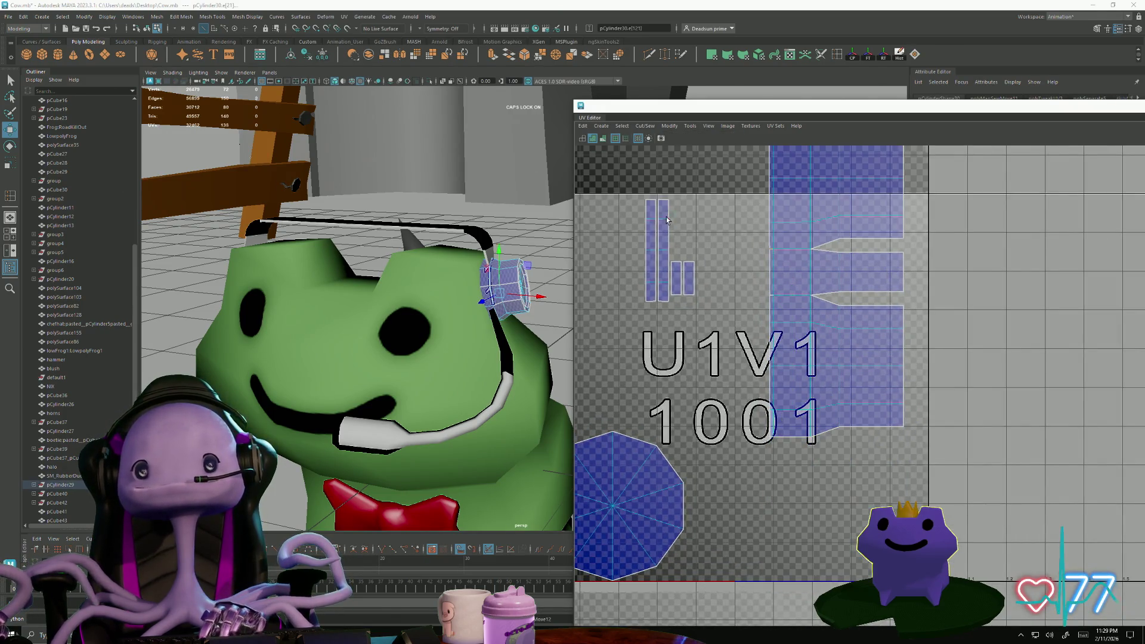
# - Bring tile U1V2 into view and select the strip's upper and lower notch edges
pyautogui.scroll(-1, 715, 351)
pyautogui.keyDown('alt'); pyautogui.moveTo(795, 269); pyautogui.dragTo(704, 367, button='middle'); pyautogui.keyUp('alt')
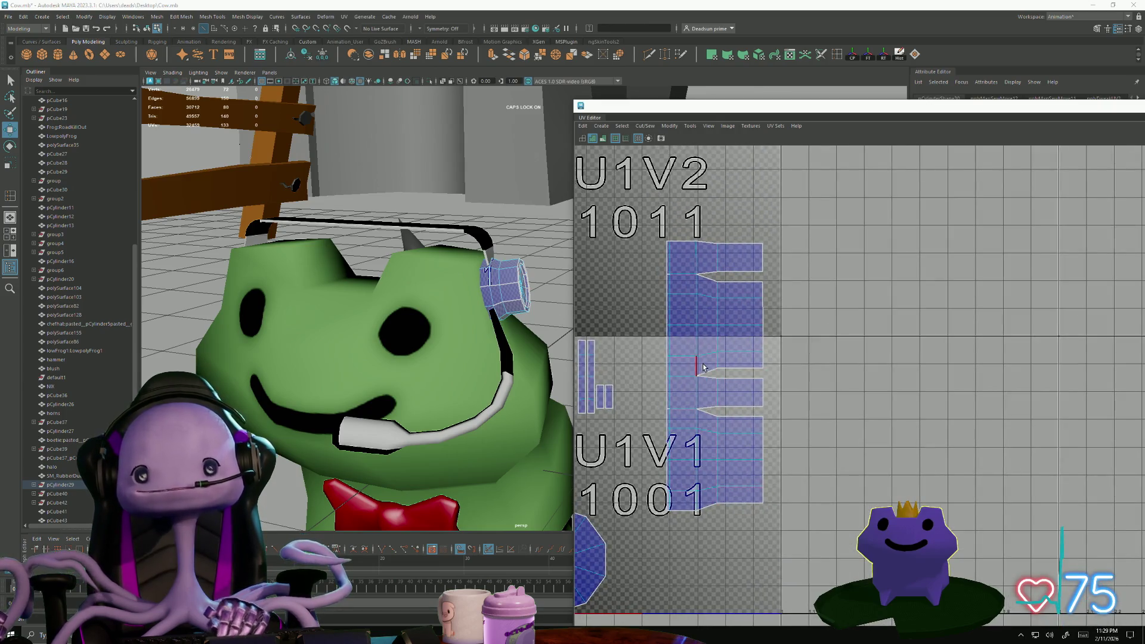
pyautogui.click(750, 391)
pyautogui.keyDown('shift'); pyautogui.click(742, 431); pyautogui.keyUp('shift')
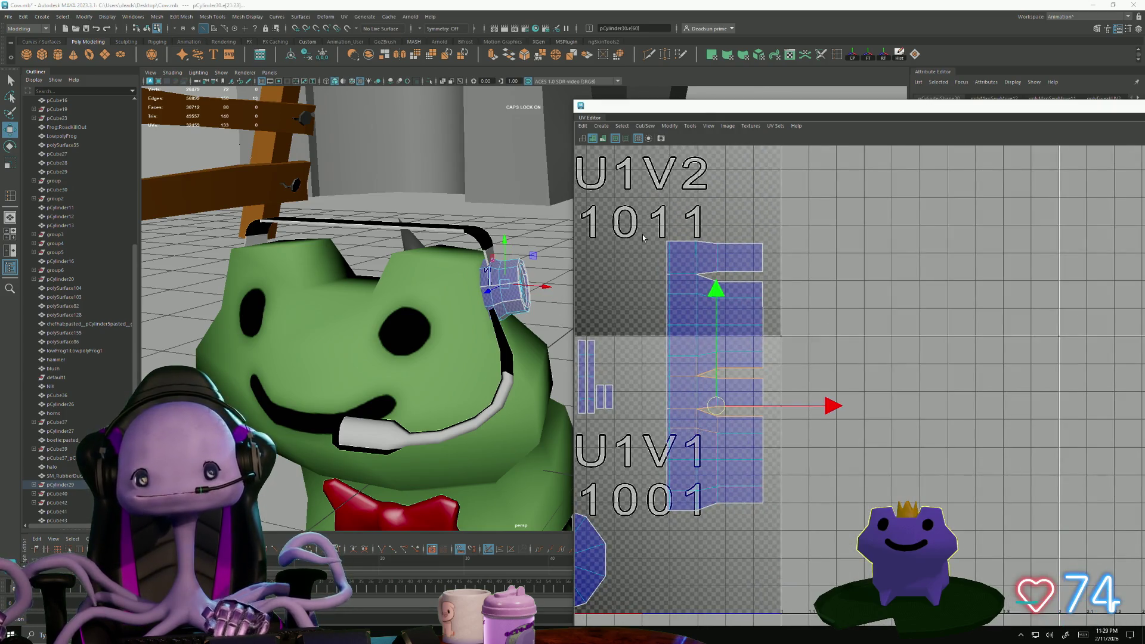
# - Stitch Together the notch edges, closing the strip's notches
pyautogui.click(645, 126)
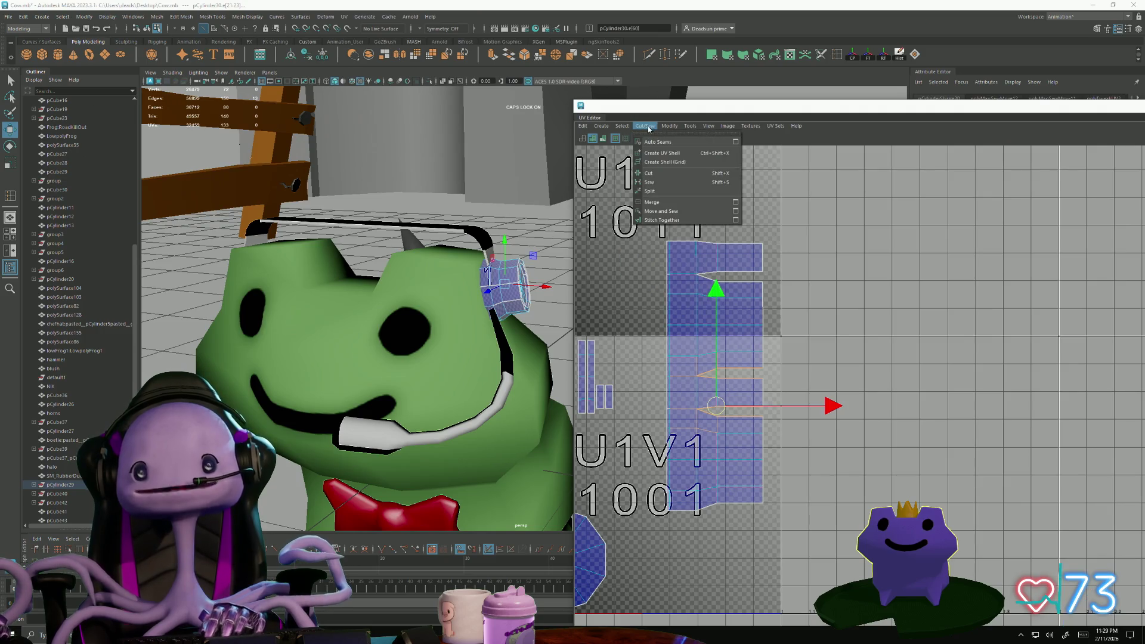
pyautogui.click(677, 220)
pyautogui.click(694, 270)
pyautogui.keyDown('shift'); pyautogui.moveTo(698, 280); pyautogui.dragTo(709, 310, button='right'); pyautogui.keyUp('shift')
# - Scale each row of strip UVs flat so the strip straightens into a rectangle
pyautogui.scroll(-1, 708, 326)
pyautogui.press('F8')
pyautogui.moveTo(762, 297); pyautogui.dragTo(759, 294)
pyautogui.press('e')
pyautogui.press('r')
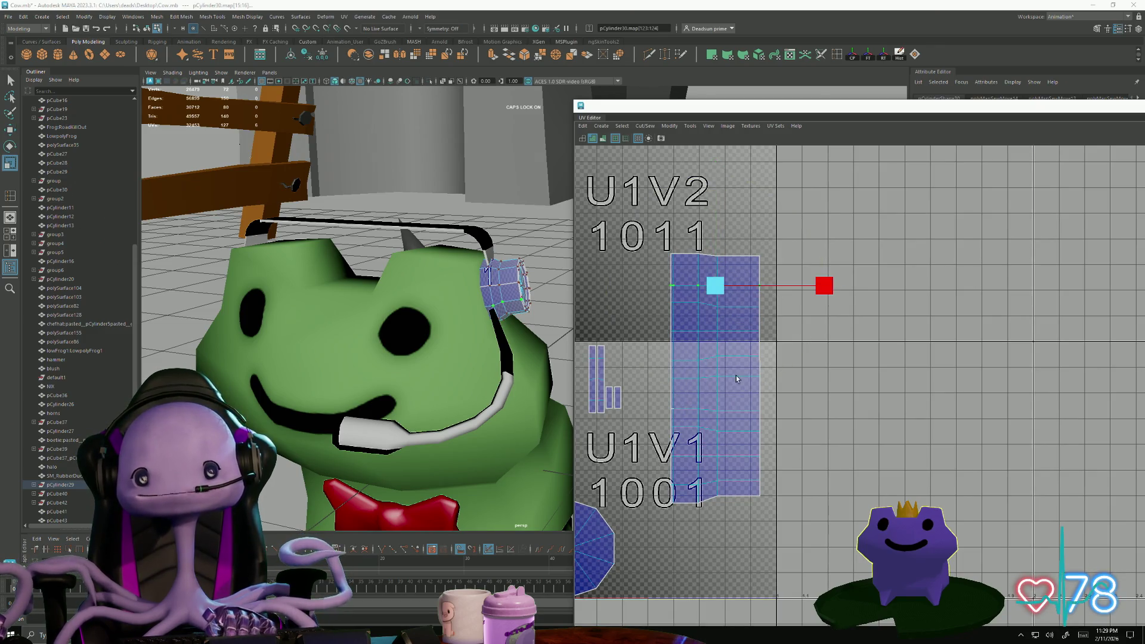
pyautogui.moveTo(739, 316); pyautogui.dragTo(741, 316)
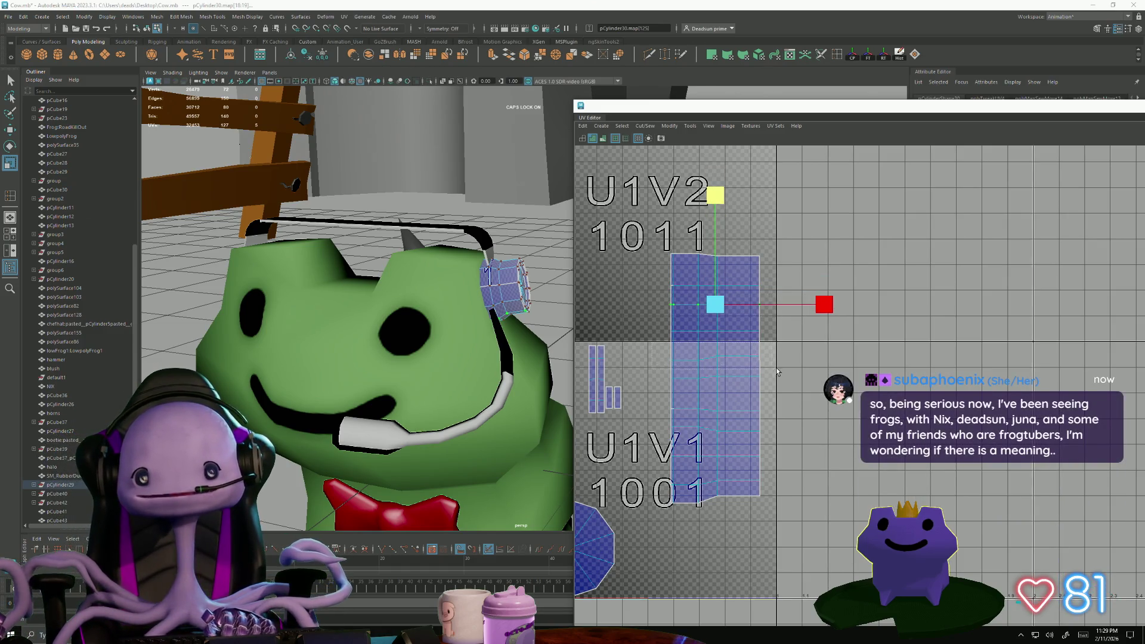
pyautogui.moveTo(773, 372); pyautogui.dragTo(662, 353)
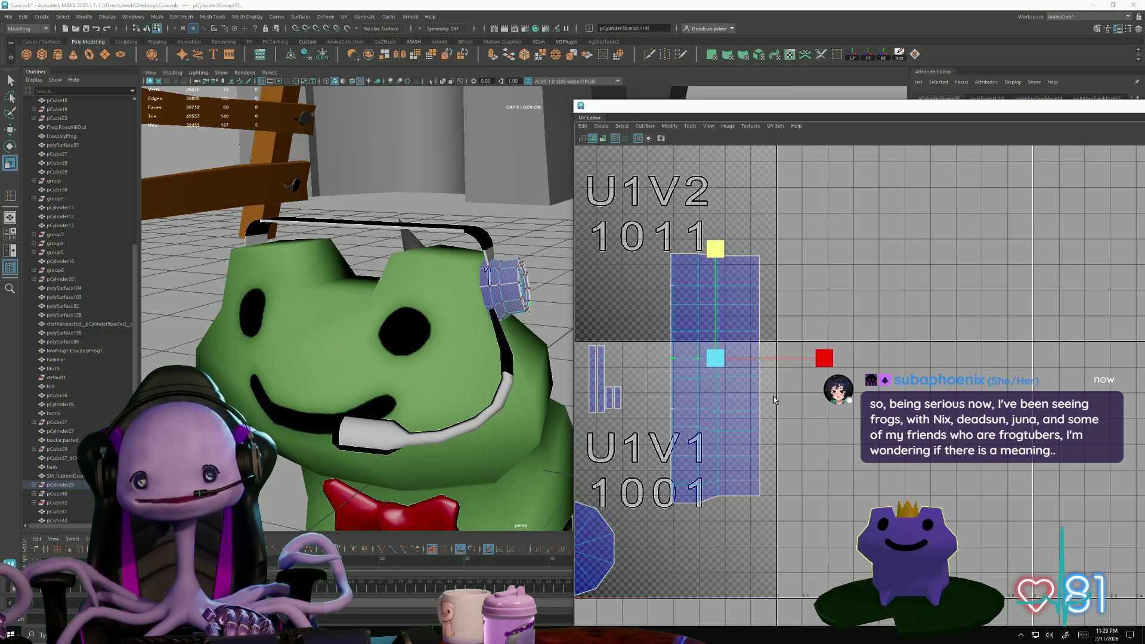
pyautogui.moveTo(774, 399); pyautogui.dragTo(661, 364)
pyautogui.moveTo(645, 246); pyautogui.dragTo(767, 263)
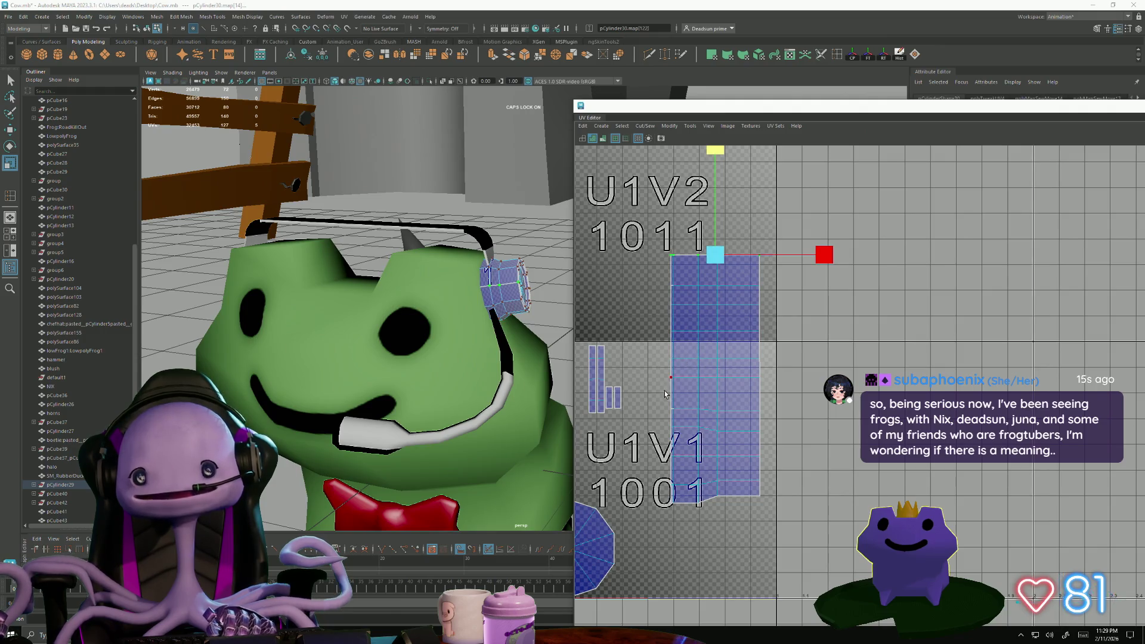
pyautogui.moveTo(766, 410); pyautogui.dragTo(786, 420)
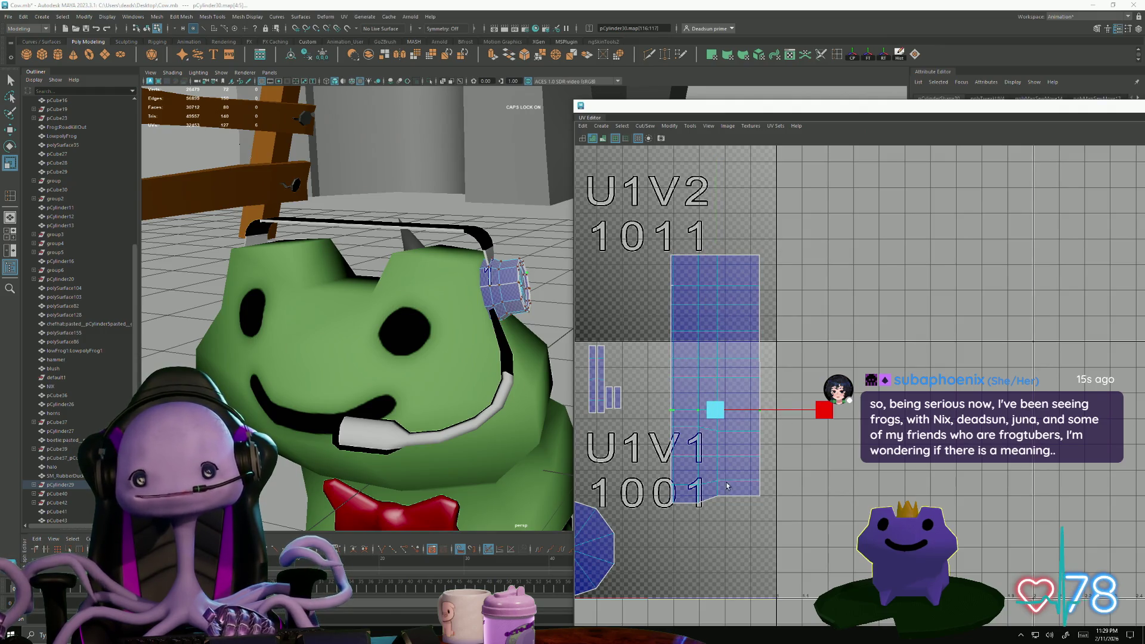
pyautogui.moveTo(666, 424)
pyautogui.mouseDown()
pyautogui.moveTo(796, 442)
pyautogui.moveTo(806, 467)
pyautogui.moveTo(662, 475)
pyautogui.moveTo(796, 549)
pyautogui.mouseUp()
pyautogui.scroll(-2, 778, 550)
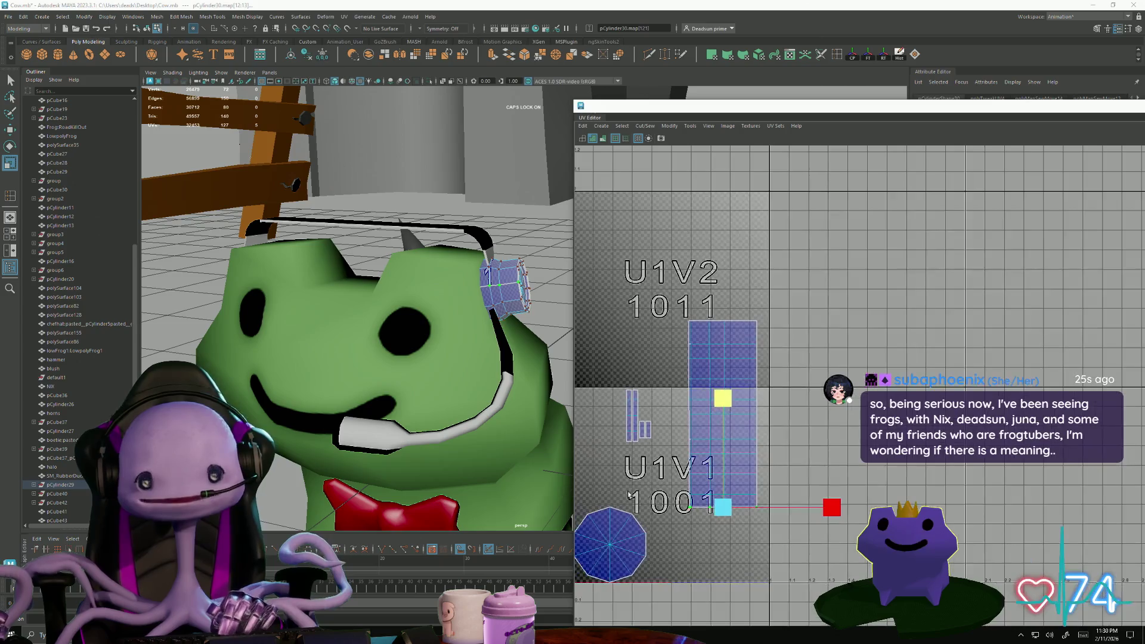
pyautogui.moveTo(717, 361); pyautogui.dragTo(713, 387, button='right')
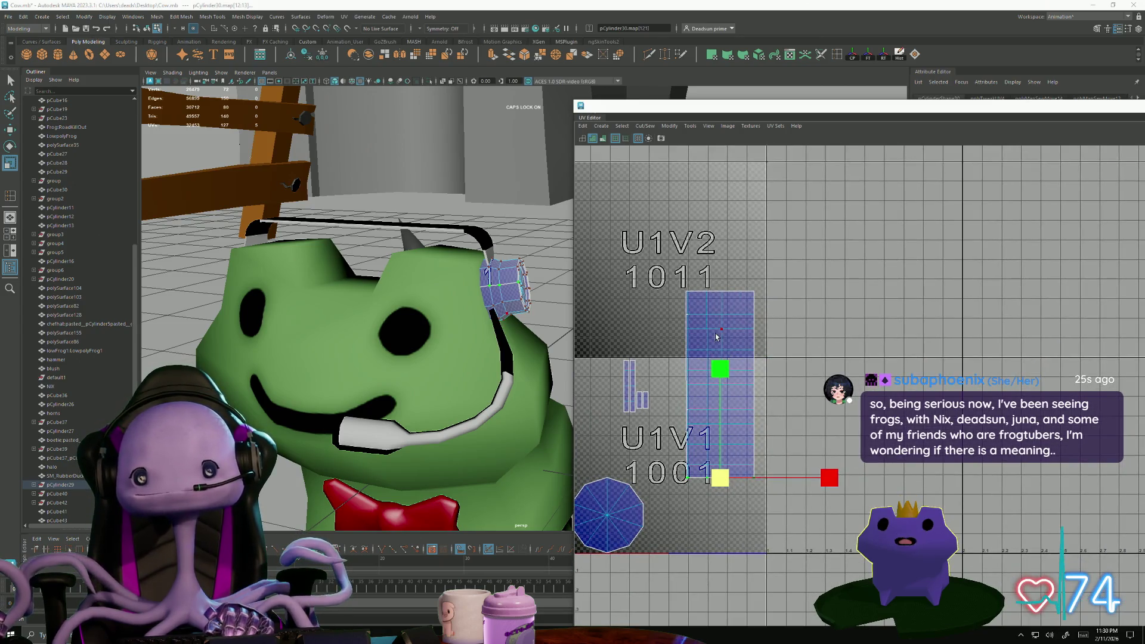
pyautogui.scroll(2, 679, 330)
pyautogui.scroll(2, 680, 329)
# - Move and Sew the strip's two matching seam edges
pyautogui.moveTo(714, 301); pyautogui.dragTo(663, 323, button='right')
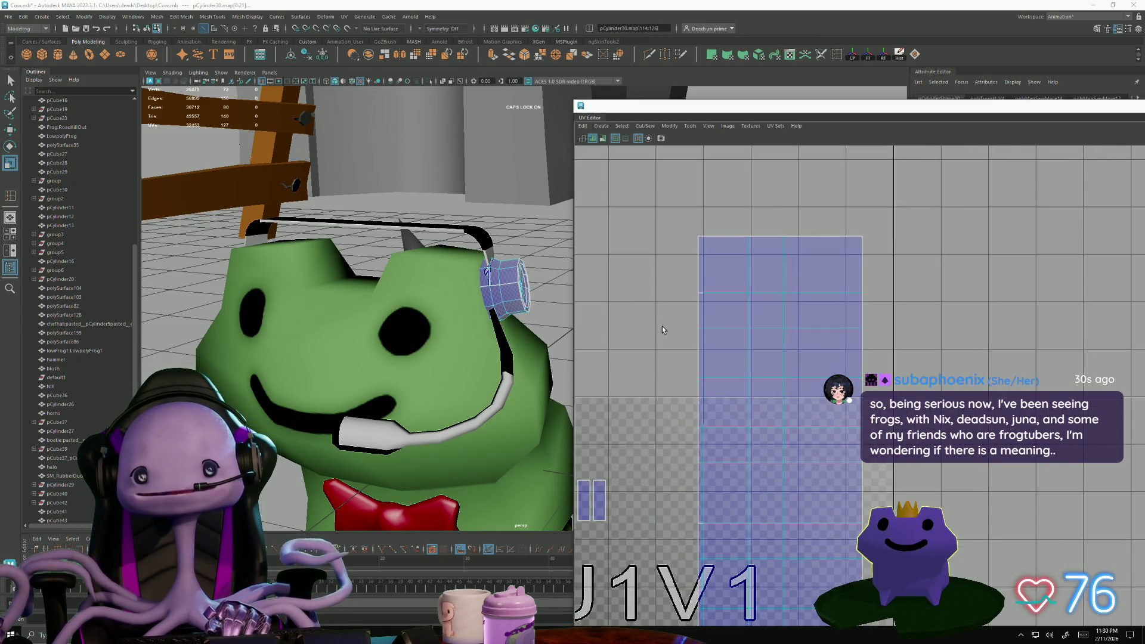
pyautogui.click(701, 295)
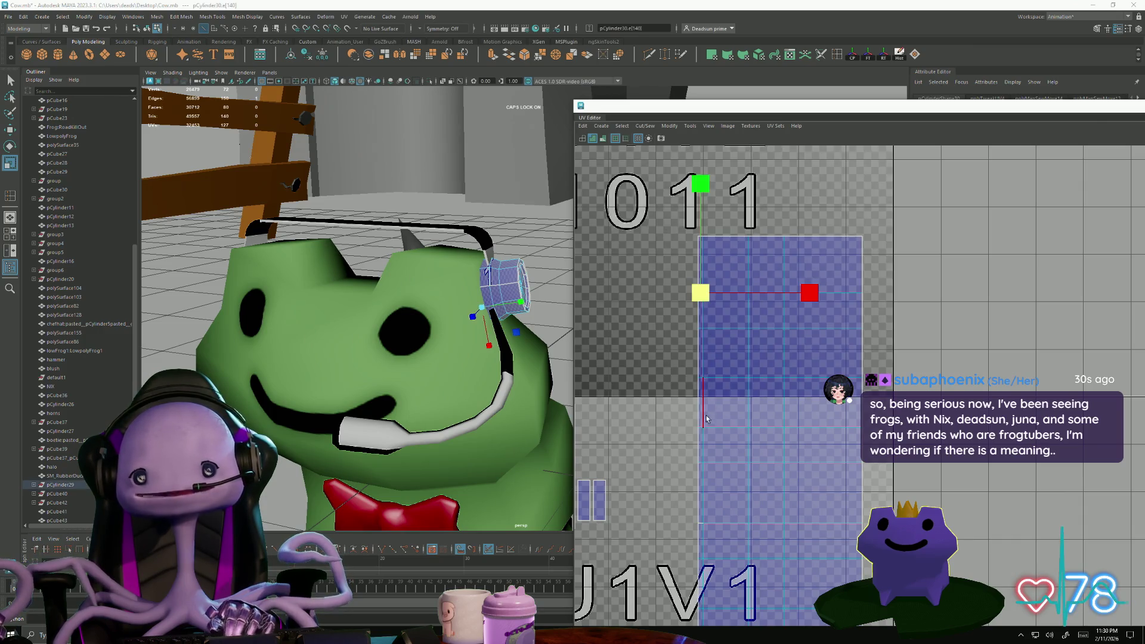
pyautogui.keyDown('shift'); pyautogui.click(701, 524); pyautogui.keyUp('shift')
pyautogui.scroll(-2, 701, 526)
pyautogui.keyDown('alt'); pyautogui.moveTo(702, 526); pyautogui.dragTo(657, 153, button='middle'); pyautogui.keyUp('alt')
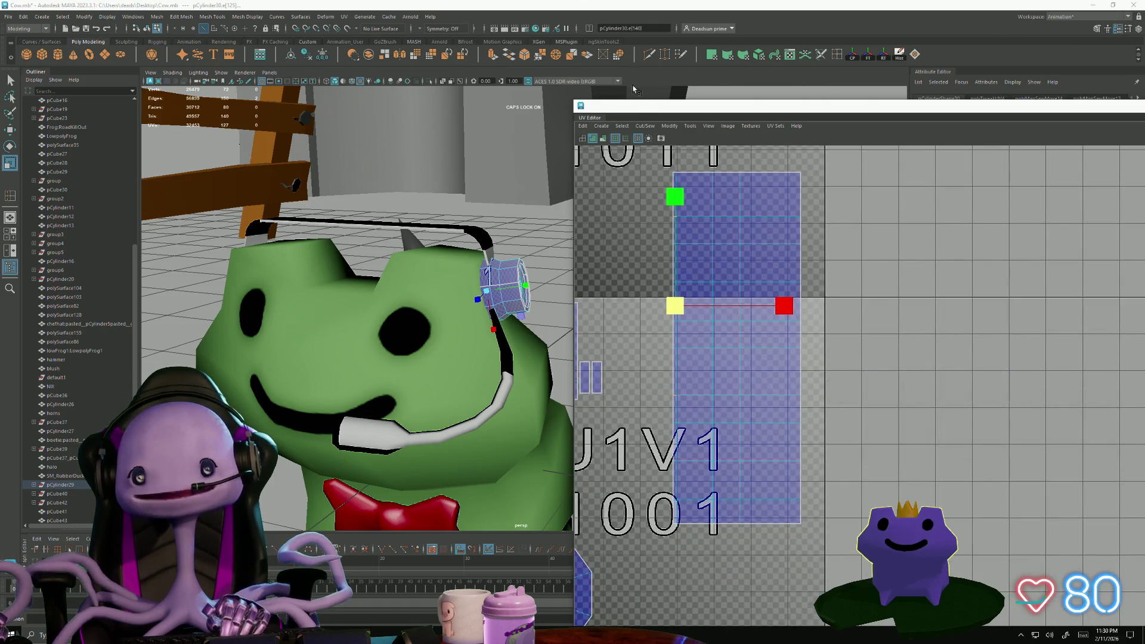
pyautogui.click(653, 126)
pyautogui.click(685, 213)
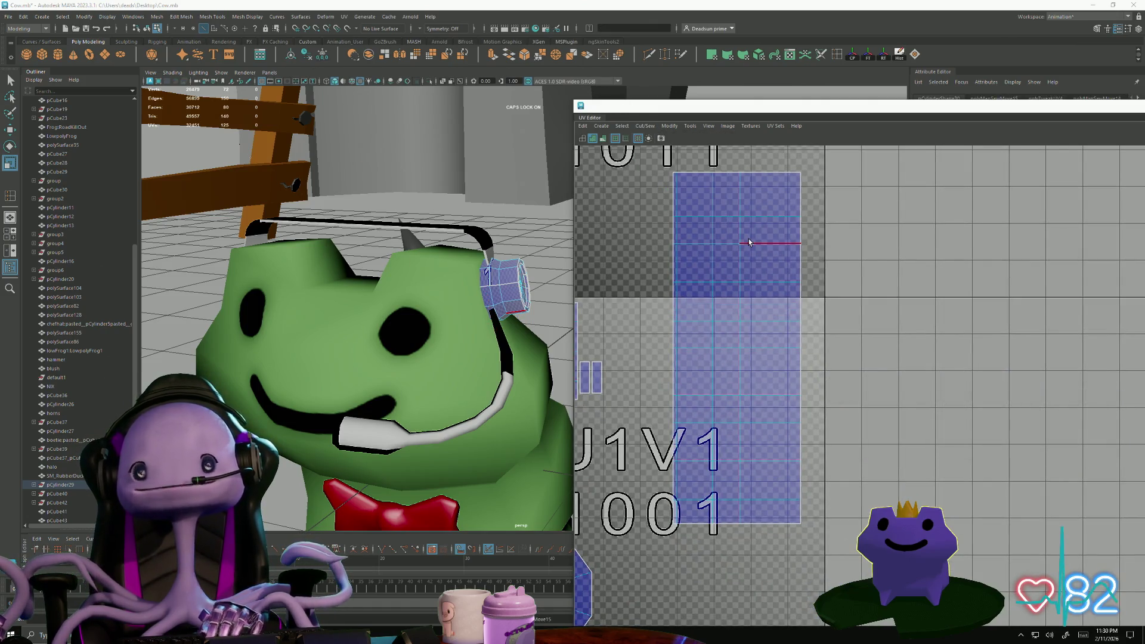
# - Select the whole strip shell and scale it down to fit the 0–1 tile
pyautogui.moveTo(783, 244); pyautogui.dragTo(756, 270, button='right')
pyautogui.scroll(-1, 756, 269)
pyautogui.keyDown('alt'); pyautogui.moveTo(756, 269); pyautogui.dragTo(846, 333, button='middle'); pyautogui.keyUp('alt')
pyautogui.moveTo(834, 320)
pyautogui.mouseDown()
pyautogui.moveTo(823, 316)
pyautogui.moveTo(830, 366)
pyautogui.moveTo(859, 455)
pyautogui.mouseUp()
pyautogui.press('w')
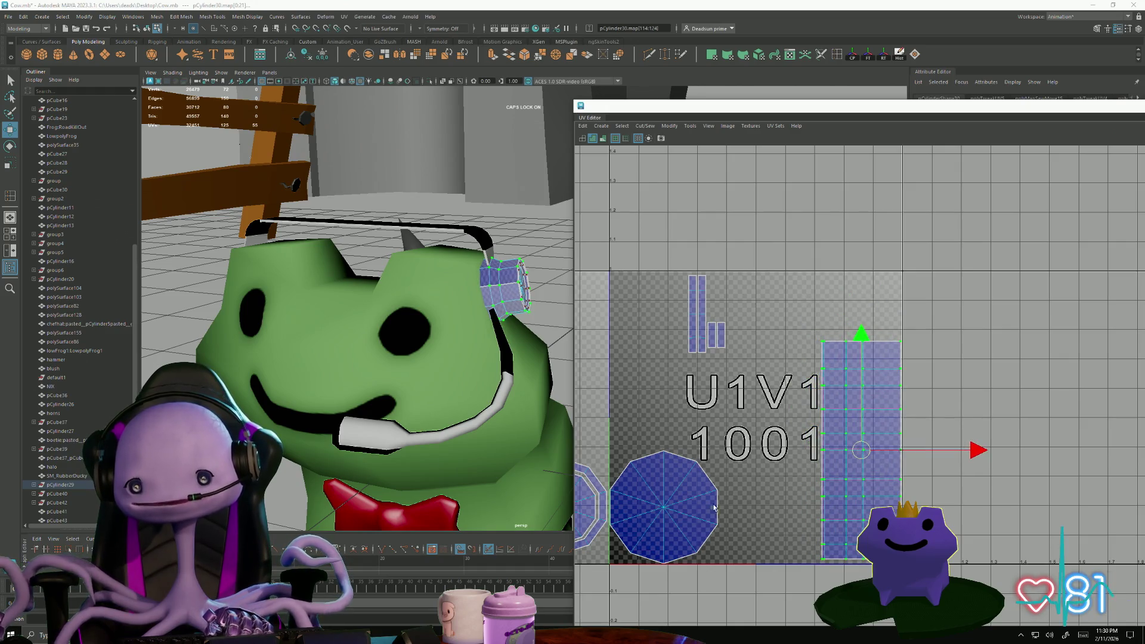
# - Shrink the two octagon cap shells and rotate them so one sits above the other
pyautogui.click(691, 522)
pyautogui.keyDown('shift'); pyautogui.click(576, 511); pyautogui.keyUp('shift')
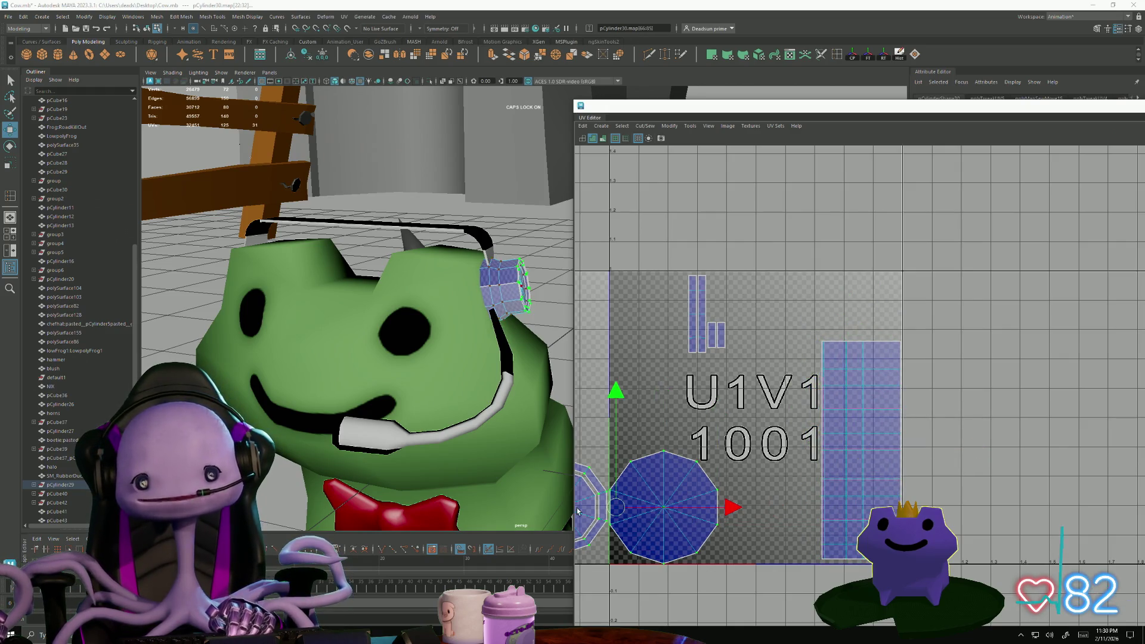
pyautogui.press('r')
pyautogui.moveTo(614, 507); pyautogui.dragTo(581, 524)
pyautogui.press('e')
pyautogui.moveTo(720, 494)
pyautogui.mouseDown()
pyautogui.moveTo(688, 530)
pyautogui.moveTo(627, 547)
pyautogui.moveTo(647, 509)
pyautogui.moveTo(789, 509)
pyautogui.mouseUp()
pyautogui.press('w')
# - Scale the tall strip shell down and move it into the U1V1 tile
pyautogui.click(858, 453)
pyautogui.press('r')
pyautogui.moveTo(867, 453)
pyautogui.mouseDown()
pyautogui.moveTo(834, 461)
pyautogui.moveTo(852, 477)
pyautogui.mouseUp()
pyautogui.press('w')
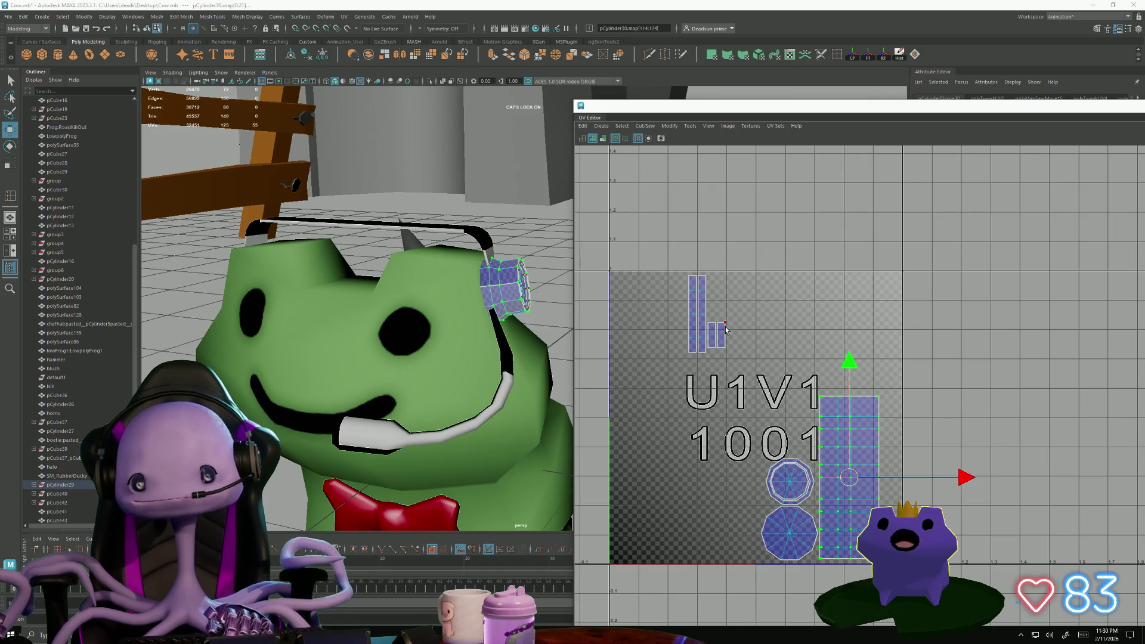
pyautogui.press('F10')
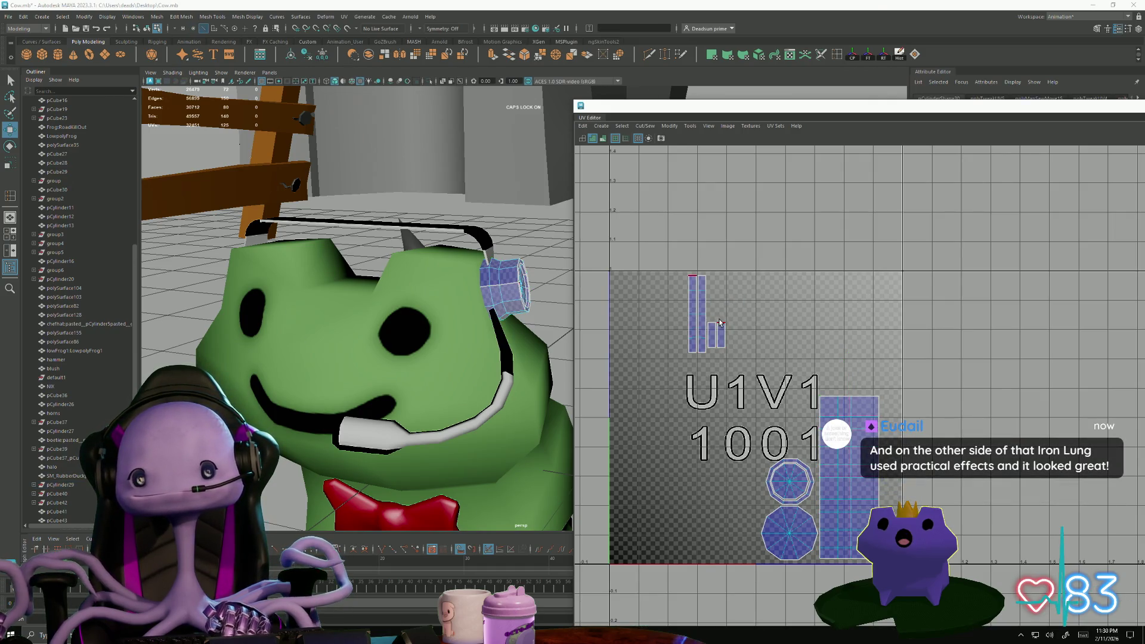
# - Move and Sew the small thin UV pieces into one long strip and place it beside the other shells
pyautogui.click(719, 323)
pyautogui.click(622, 126)
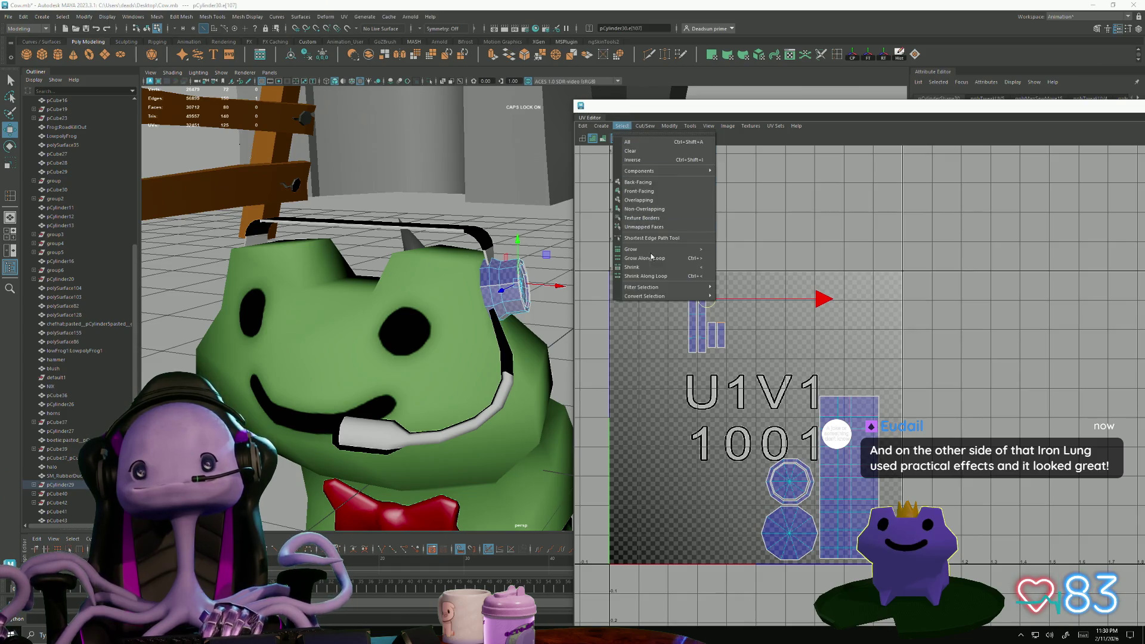
pyautogui.moveTo(645, 126)
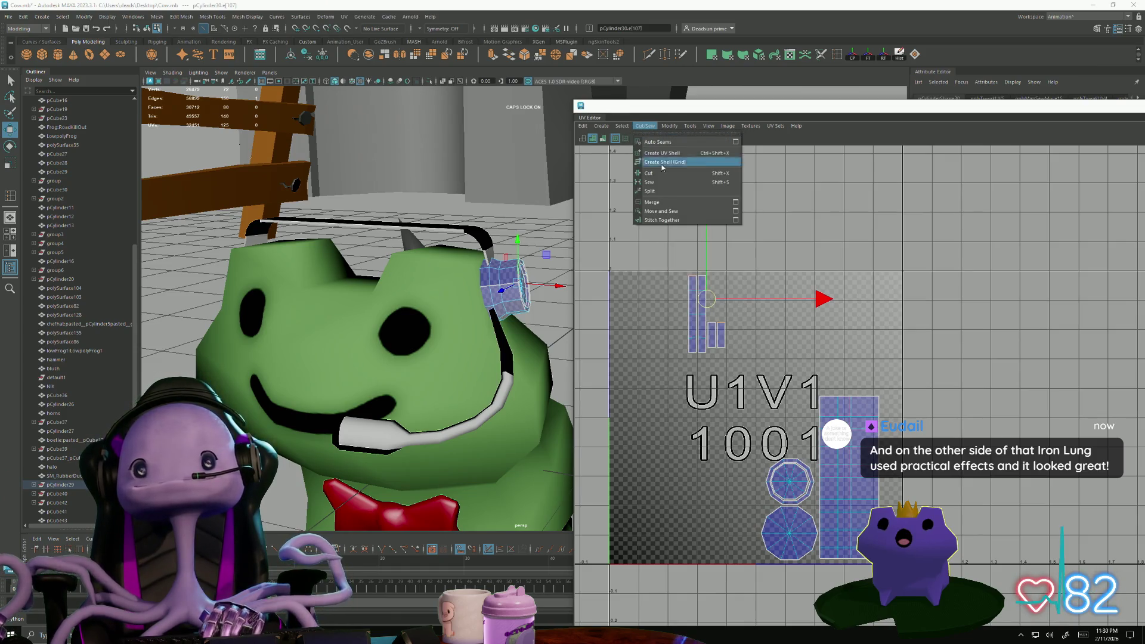
pyautogui.click(686, 217)
pyautogui.click(695, 263)
pyautogui.keyDown('shift'); pyautogui.moveTo(695, 262); pyautogui.dragTo(721, 364, button='right'); pyautogui.keyUp('shift')
pyautogui.click(711, 332)
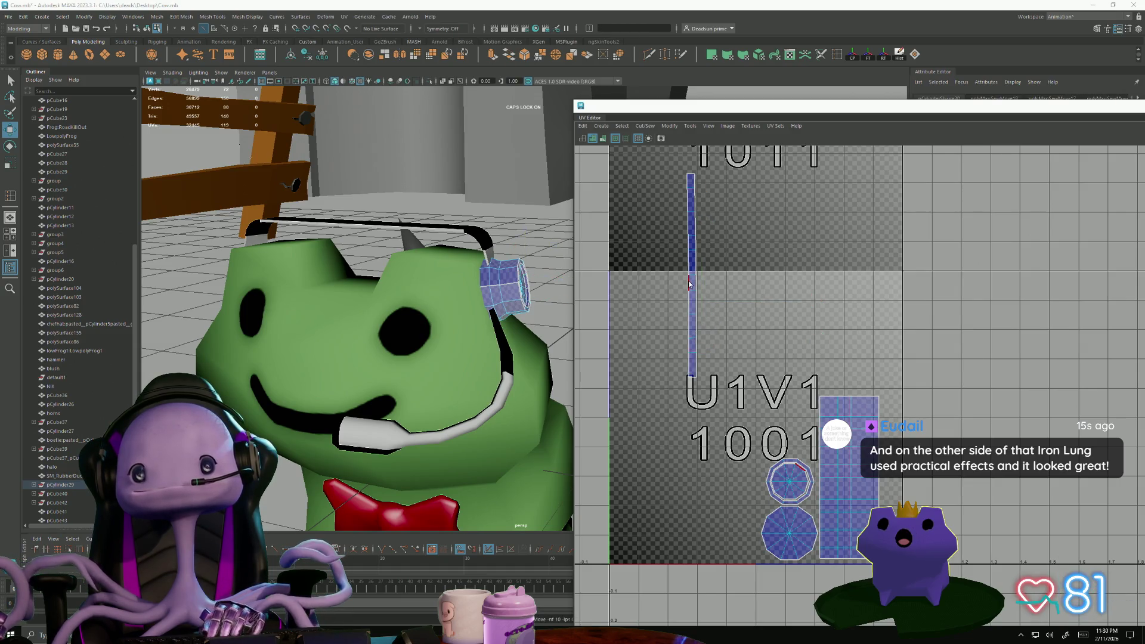
pyautogui.doubleClick(687, 275)
pyautogui.moveTo(694, 274)
pyautogui.mouseDown()
pyautogui.moveTo(868, 467)
pyautogui.moveTo(886, 456)
pyautogui.mouseUp()
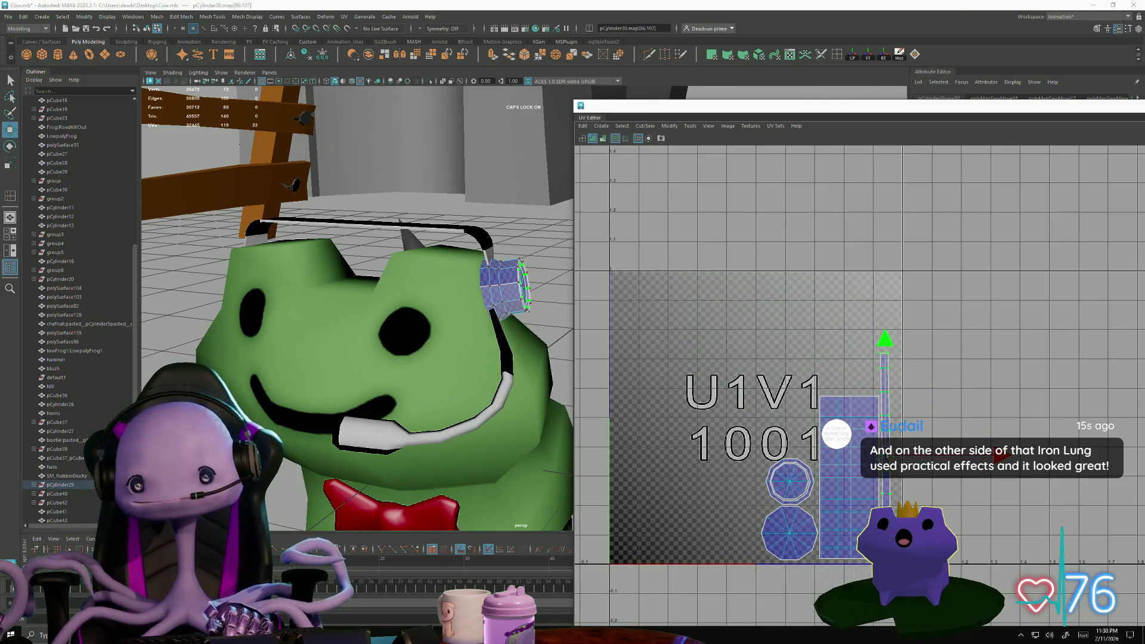
# - Pick UV pairs along the thin strip as a starting selection
pyautogui.keyDown('alt'); pyautogui.moveTo(861, 438); pyautogui.dragTo(794, 428, button='middle'); pyautogui.keyUp('alt')
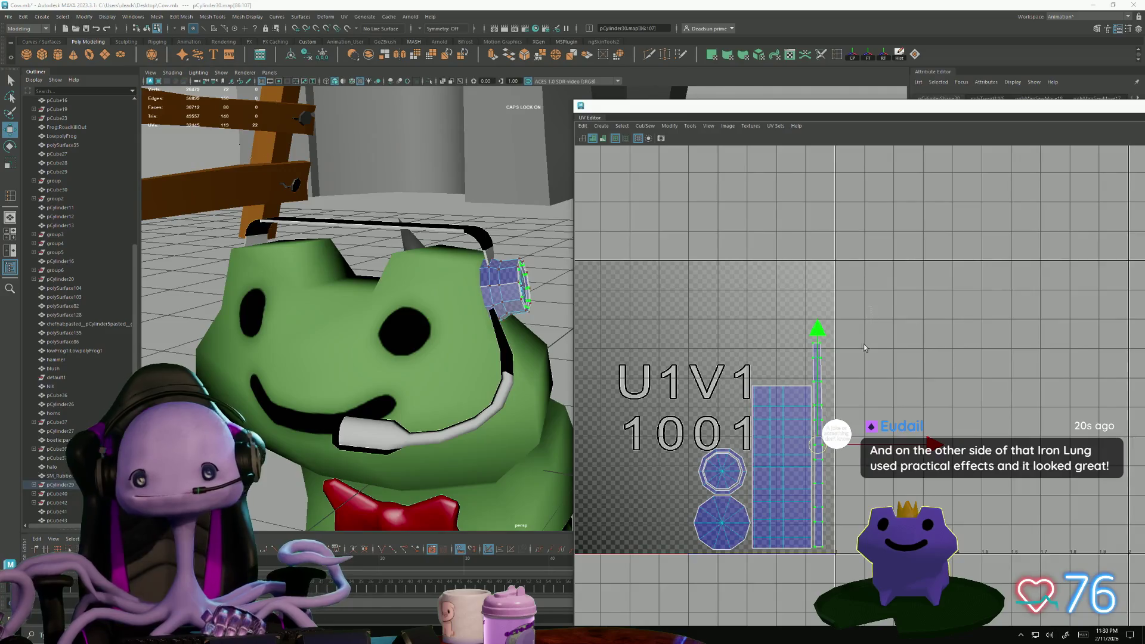
pyautogui.press('r')
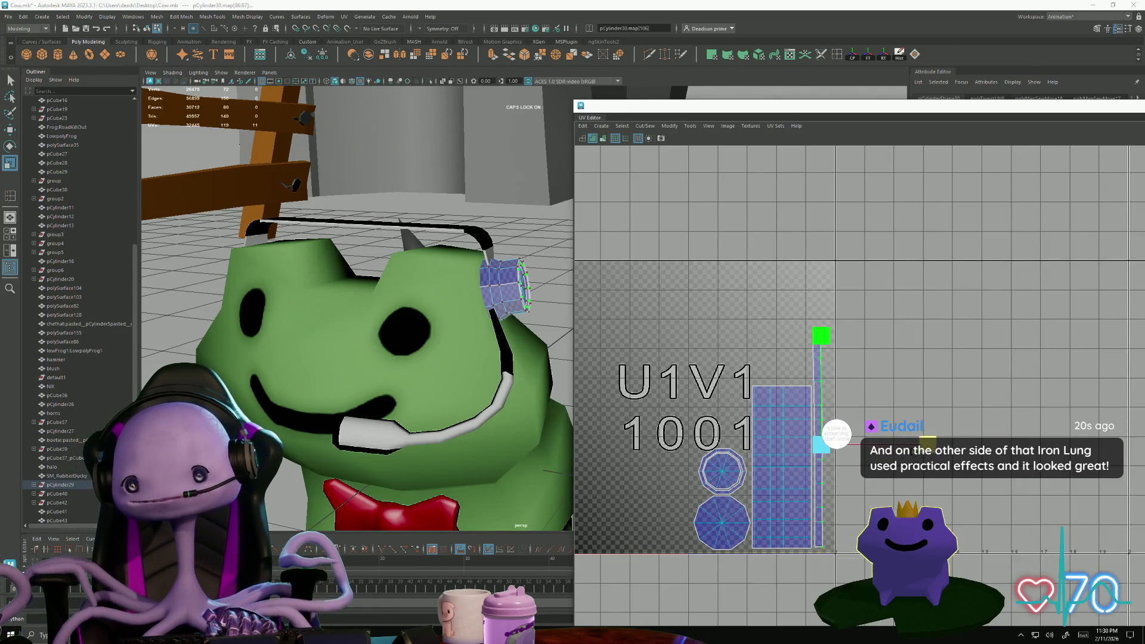
pyautogui.click(811, 323)
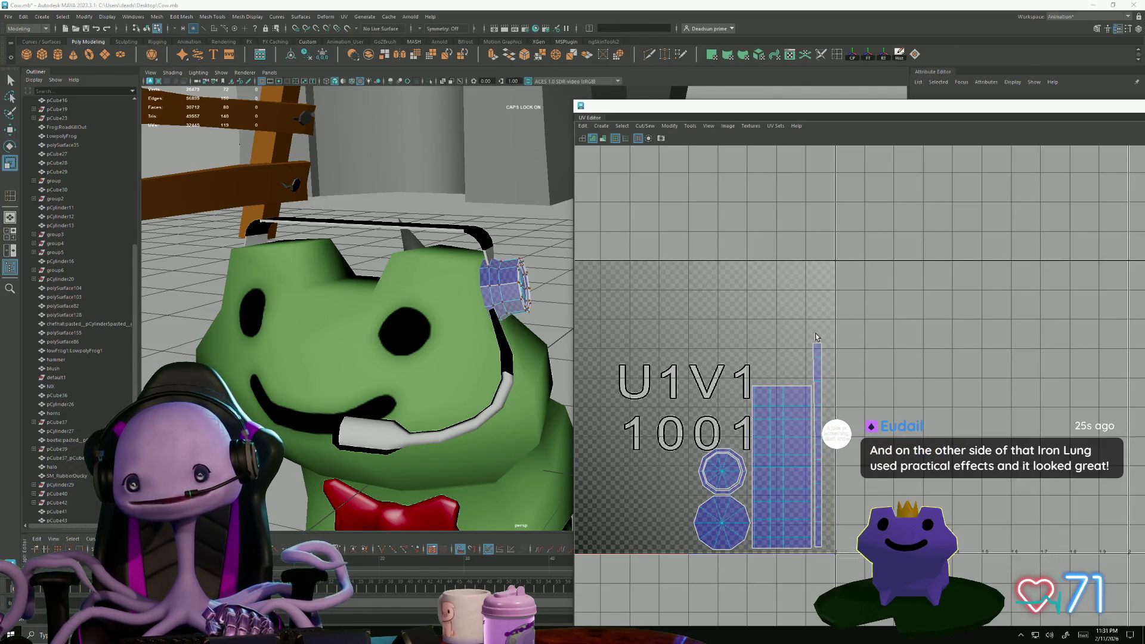
pyautogui.click(813, 556)
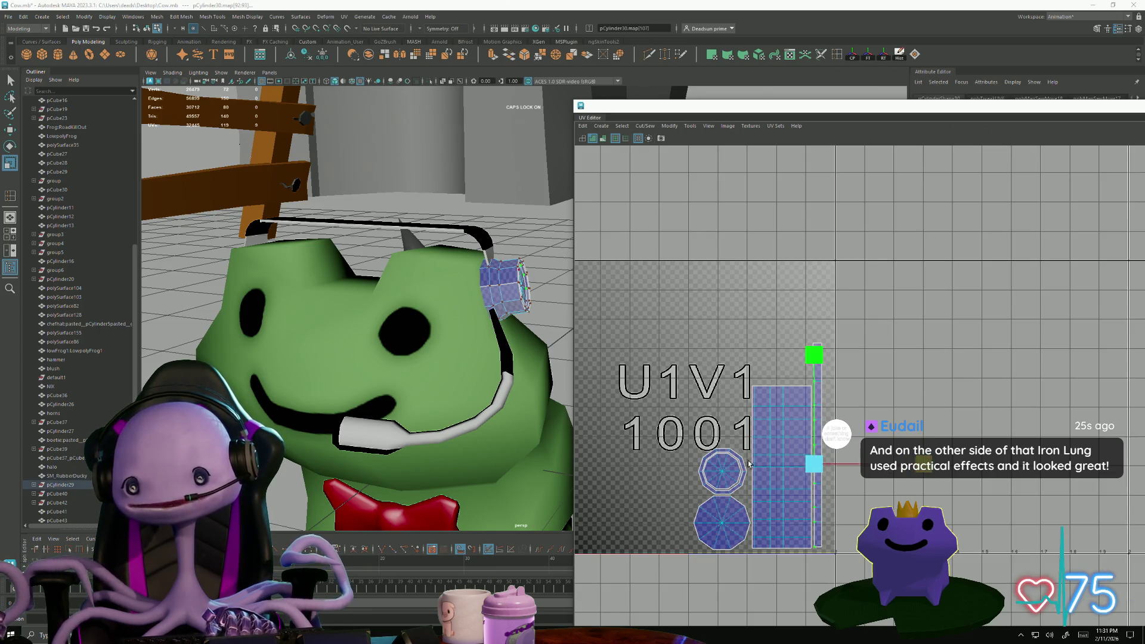
pyautogui.scroll(3, 816, 364)
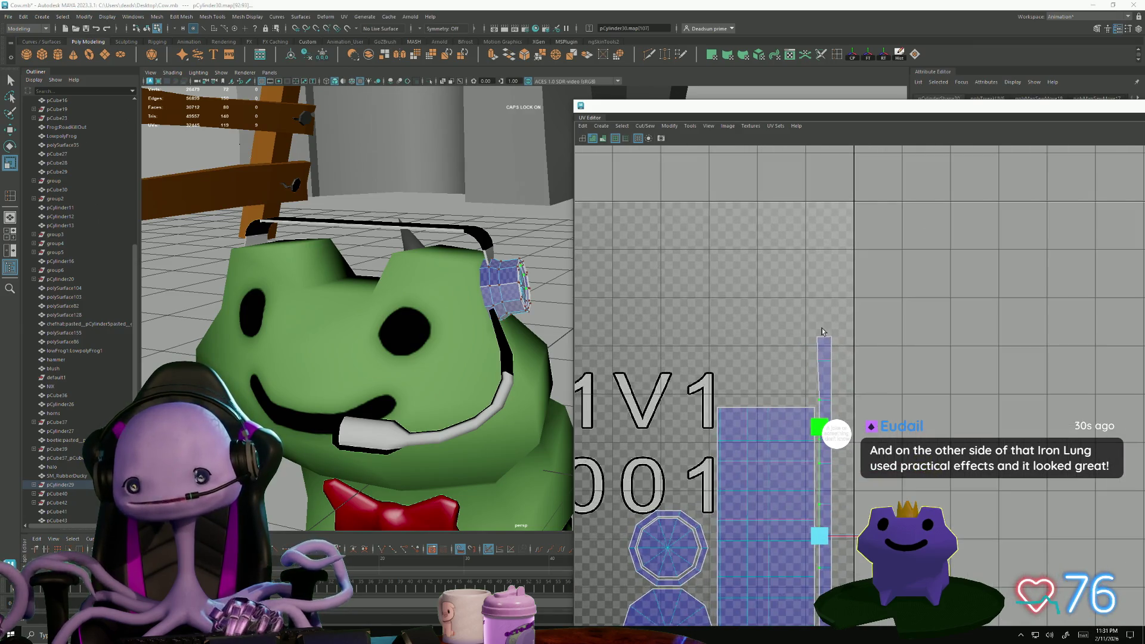
pyautogui.click(817, 504)
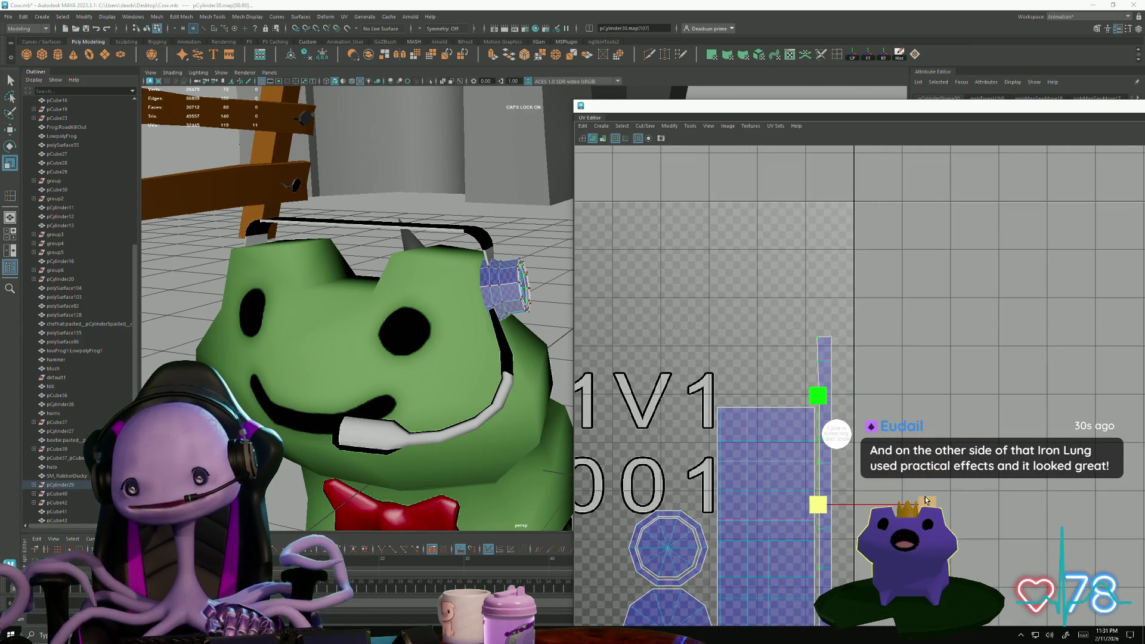
pyautogui.scroll(1, 722, 480)
pyautogui.scroll(-3, 722, 479)
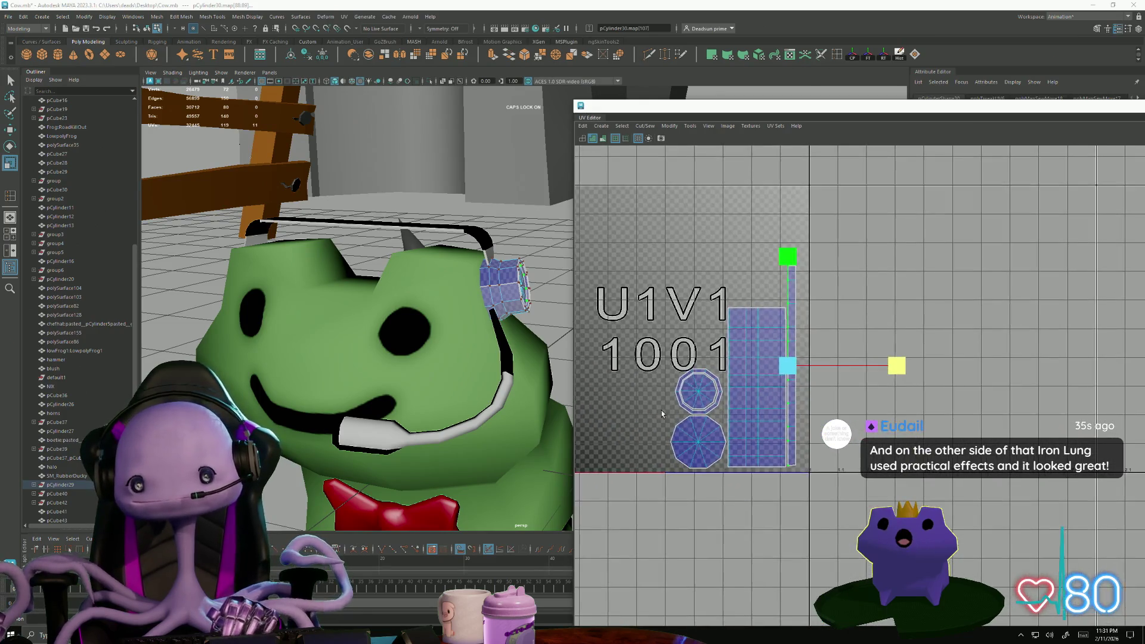
# - Grow the selection to all pCylinder30 UVs and move them into the tile's lower-right corner
pyautogui.rightClick(790, 423)
pyautogui.click(793, 477)
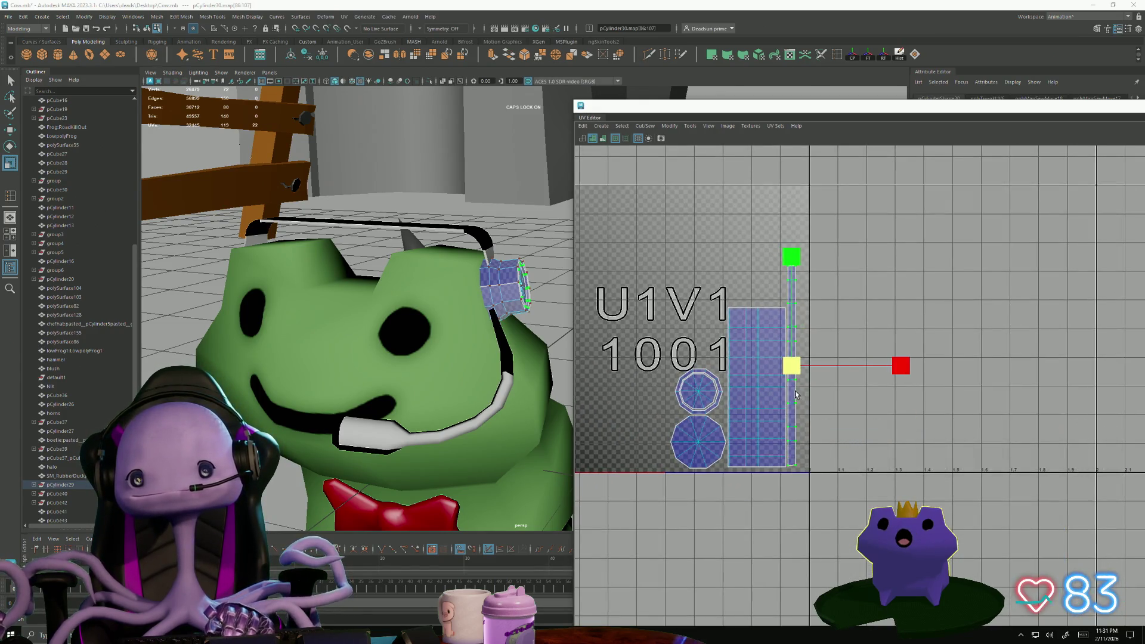
pyautogui.press('w')
pyautogui.hotkey('shift', '.')
pyautogui.hotkey('shift', '.')
pyautogui.hotkey('shift', '.')
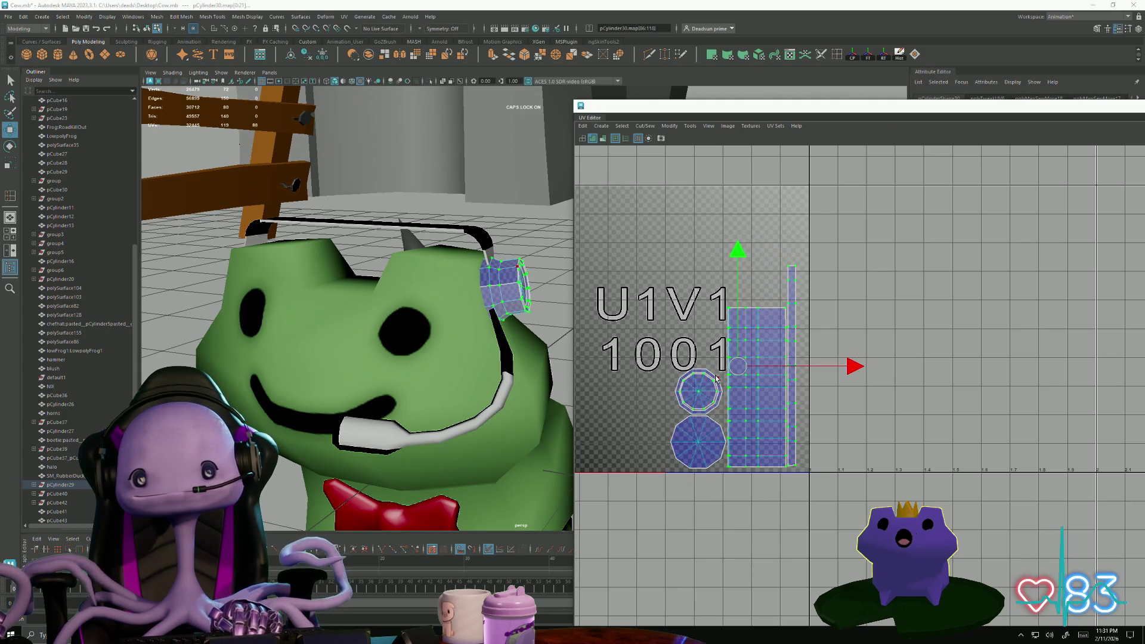
pyautogui.hotkey('shift', '.')
pyautogui.moveTo(737, 367)
pyautogui.mouseDown()
pyautogui.moveTo(747, 372)
pyautogui.moveTo(727, 385)
pyautogui.moveTo(752, 398)
pyautogui.mouseUp()
pyautogui.press('r')
pyautogui.press('w')
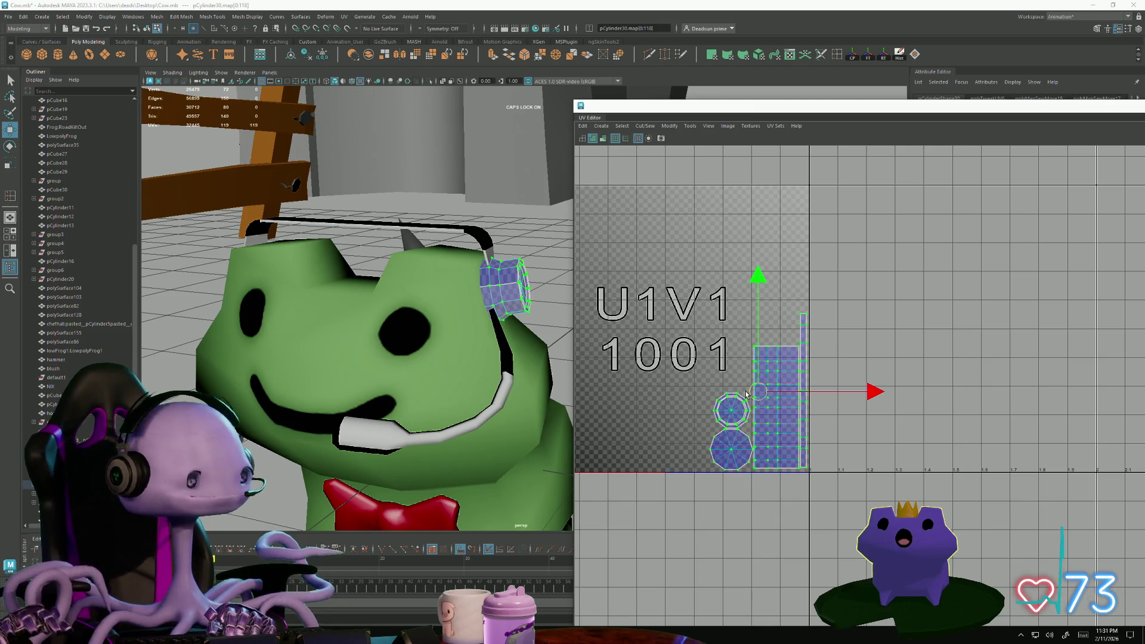
# - Return to object mode and select the headband pCube41
pyautogui.scroll(-1, 739, 327)
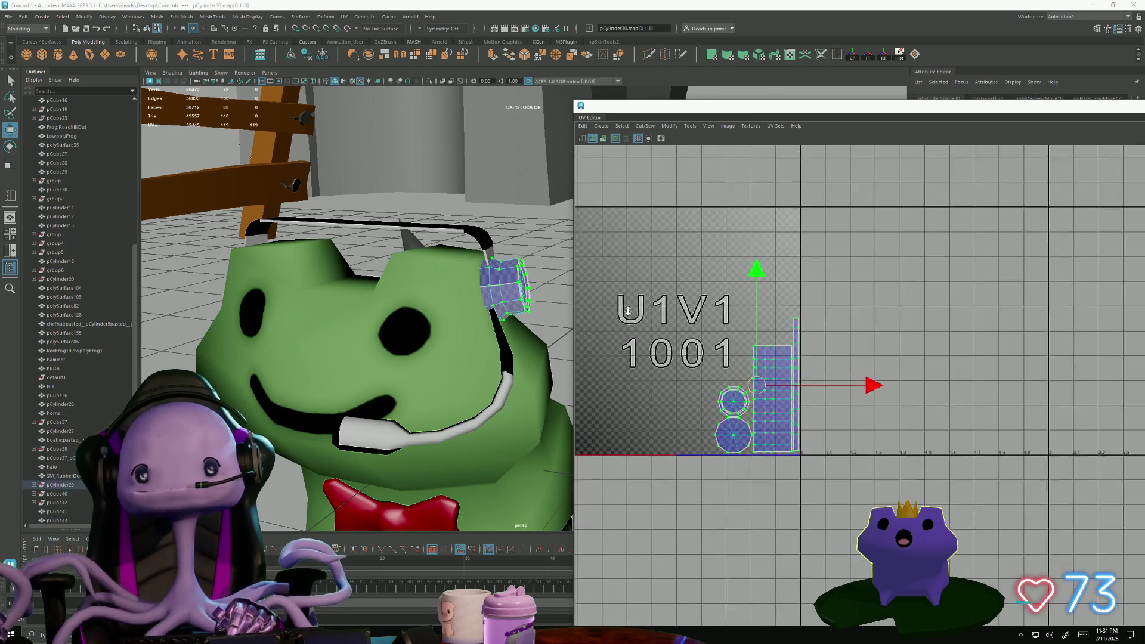
pyautogui.keyDown('alt'); pyautogui.moveTo(739, 327); pyautogui.dragTo(820, 334, button='middle'); pyautogui.keyUp('alt')
pyautogui.scroll(2, 496, 272)
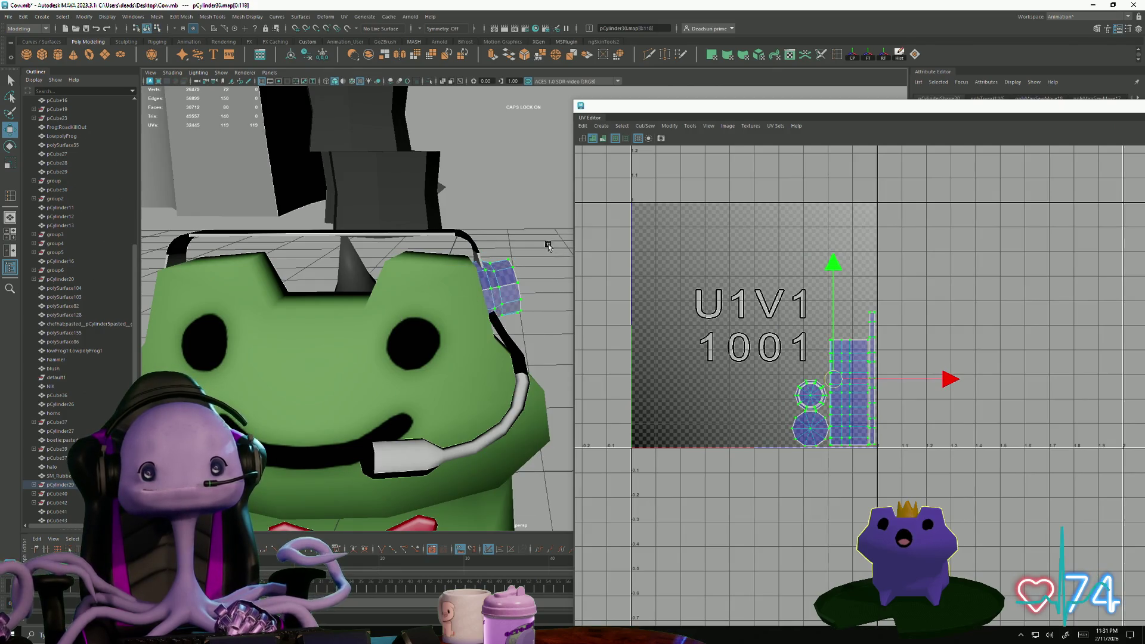
pyautogui.press('F8')
pyautogui.keyDown('alt'); pyautogui.moveTo(313, 309); pyautogui.dragTo(355, 302); pyautogui.keyUp('alt')
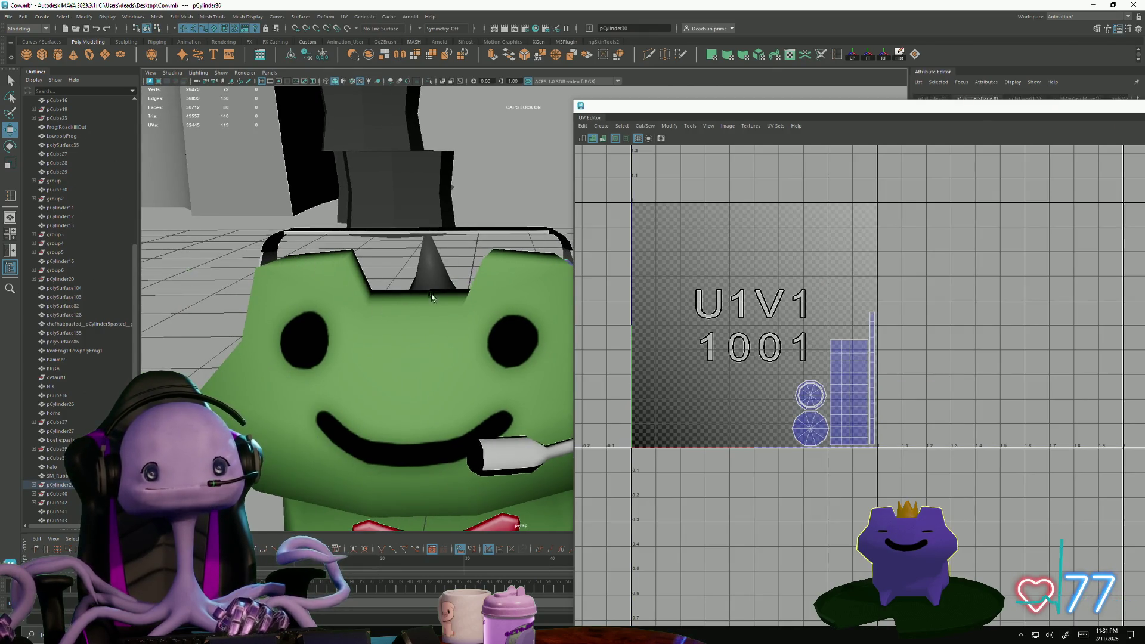
pyautogui.scroll(-3, 430, 293)
pyautogui.click(481, 258)
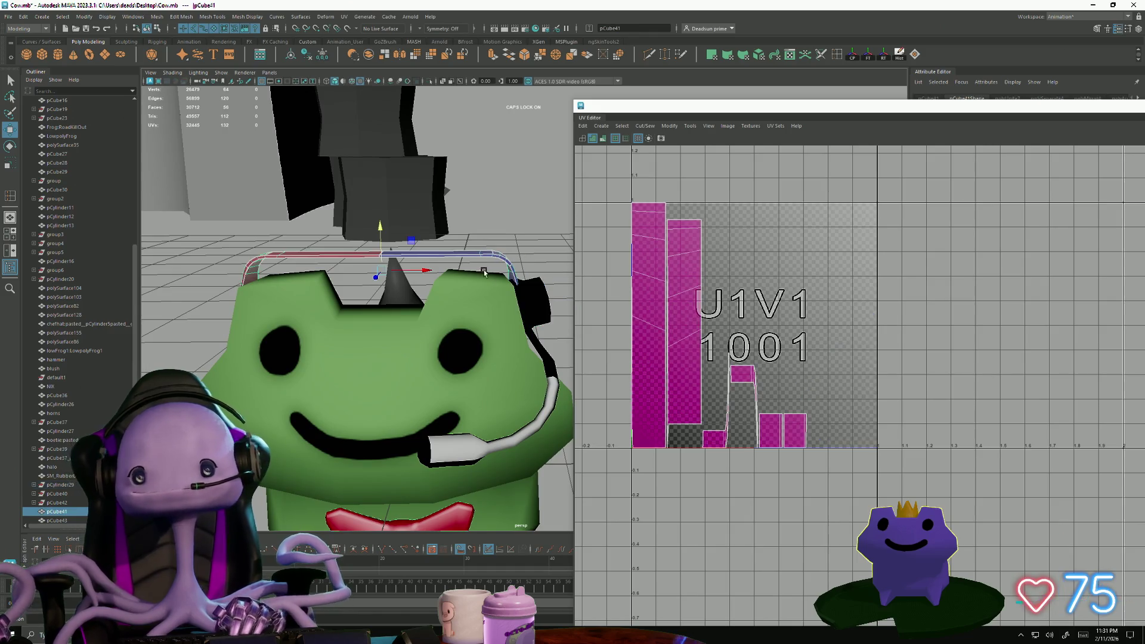
# - Switch to edge selection and reselect the headband object in the viewport
pyautogui.rightClick(655, 226)
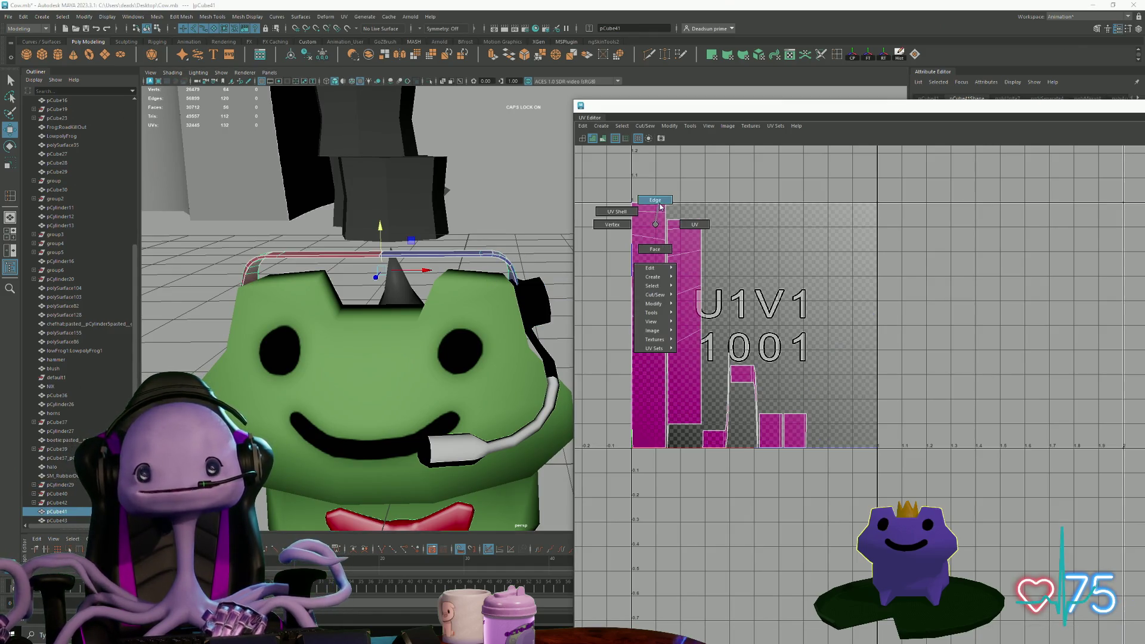
pyautogui.click(655, 200)
pyautogui.click(706, 325)
pyautogui.click(601, 125)
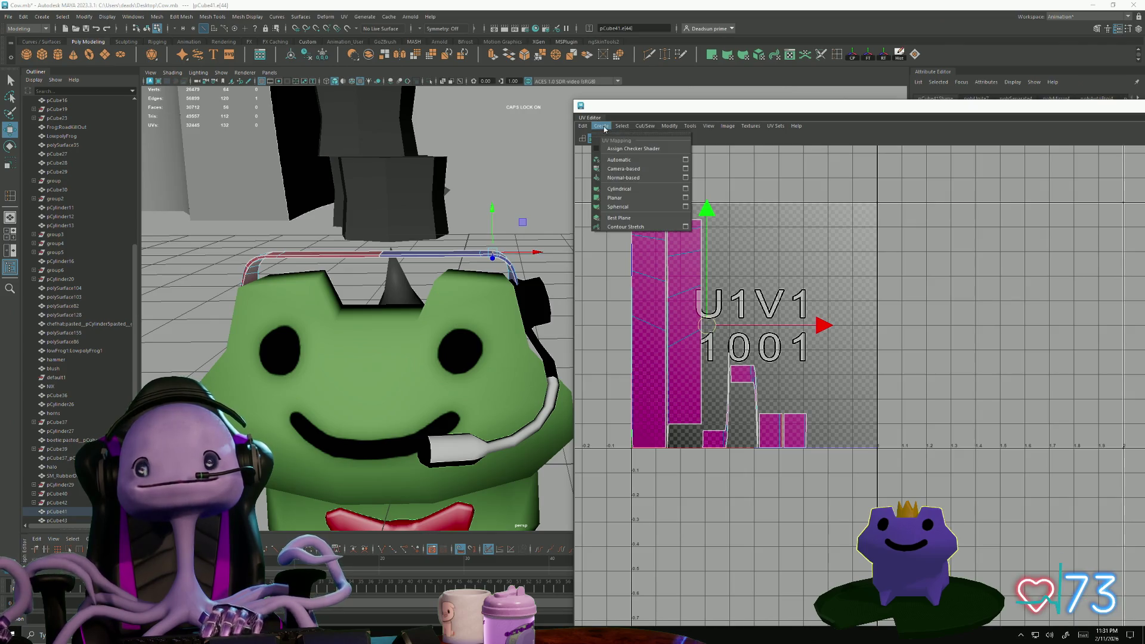
pyautogui.click(442, 259)
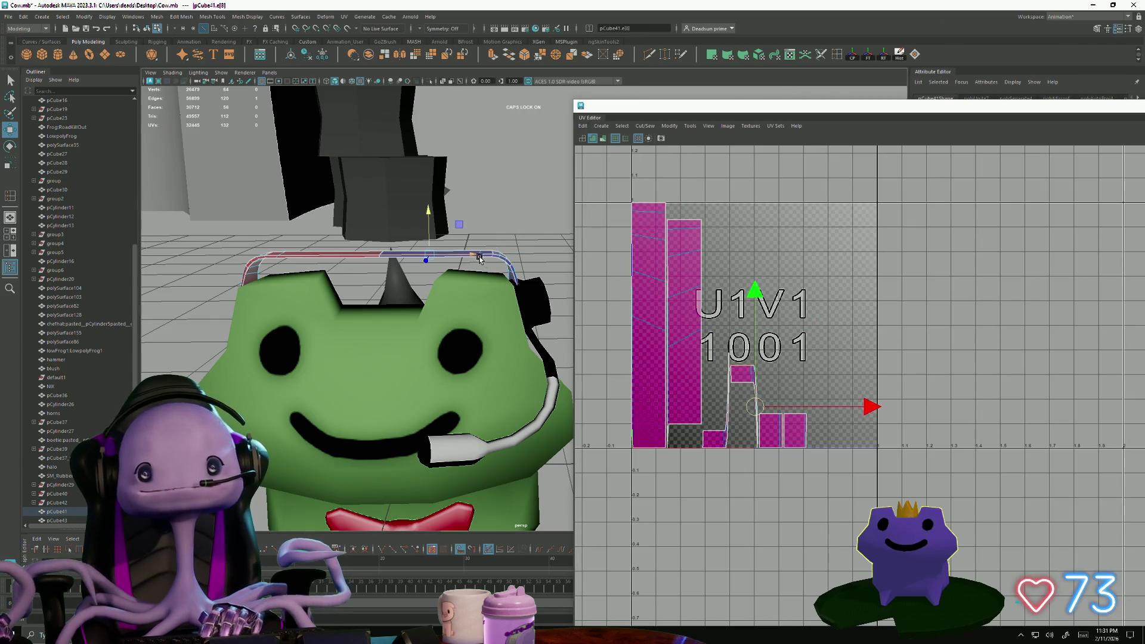
pyautogui.moveTo(334, 287); pyautogui.dragTo(334, 250, button='right')
pyautogui.click(351, 249)
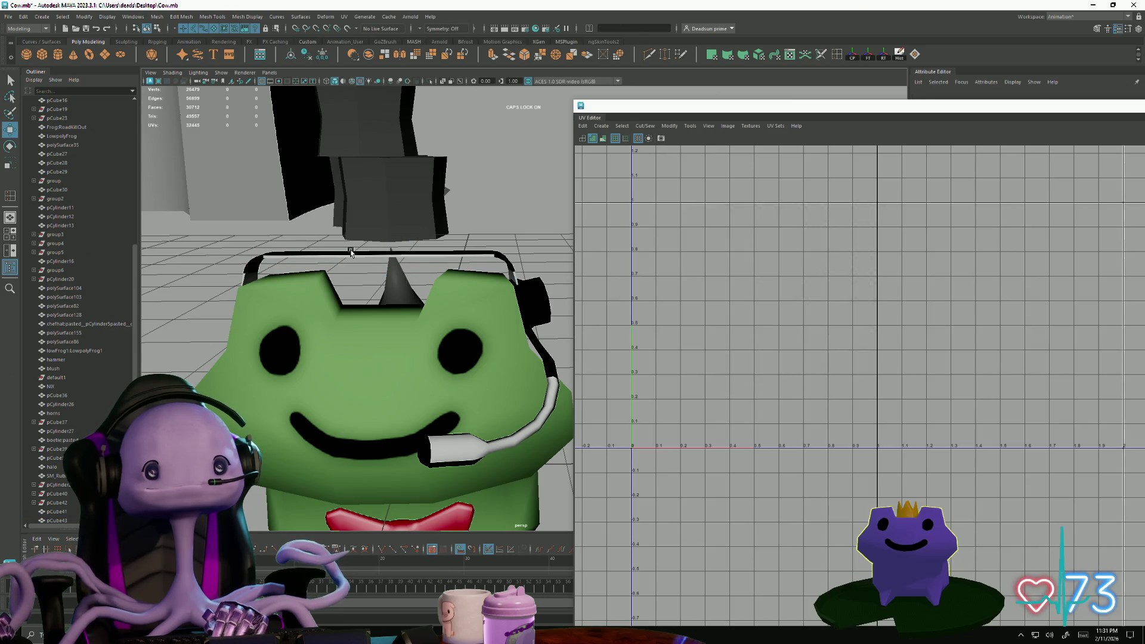
pyautogui.click(350, 251)
pyautogui.moveTo(351, 250)
pyautogui.keyDown('alt'); pyautogui.mouseDown()
pyautogui.moveTo(367, 242)
pyautogui.moveTo(392, 252)
pyautogui.mouseUp(); pyautogui.keyUp('alt')
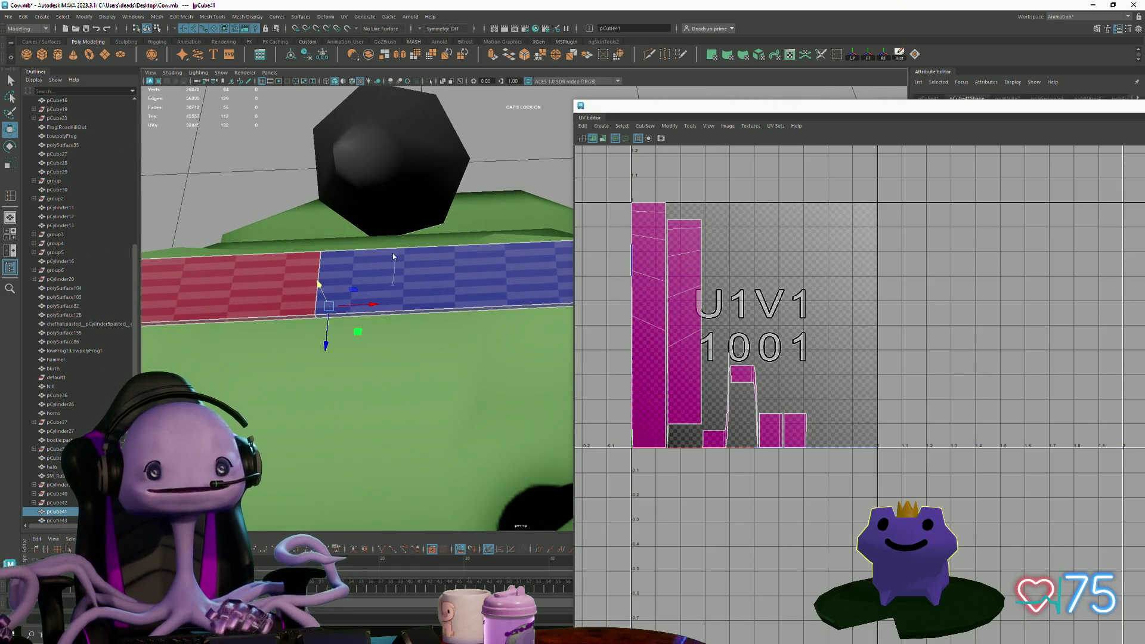
# - Select the headband seam, then run Straighten UVs and Move and Sew on its shells
pyautogui.click(310, 274)
pyautogui.keyDown('ctrl'); pyautogui.moveTo(317, 273); pyautogui.dragTo(312, 241, button='right'); pyautogui.keyUp('ctrl')
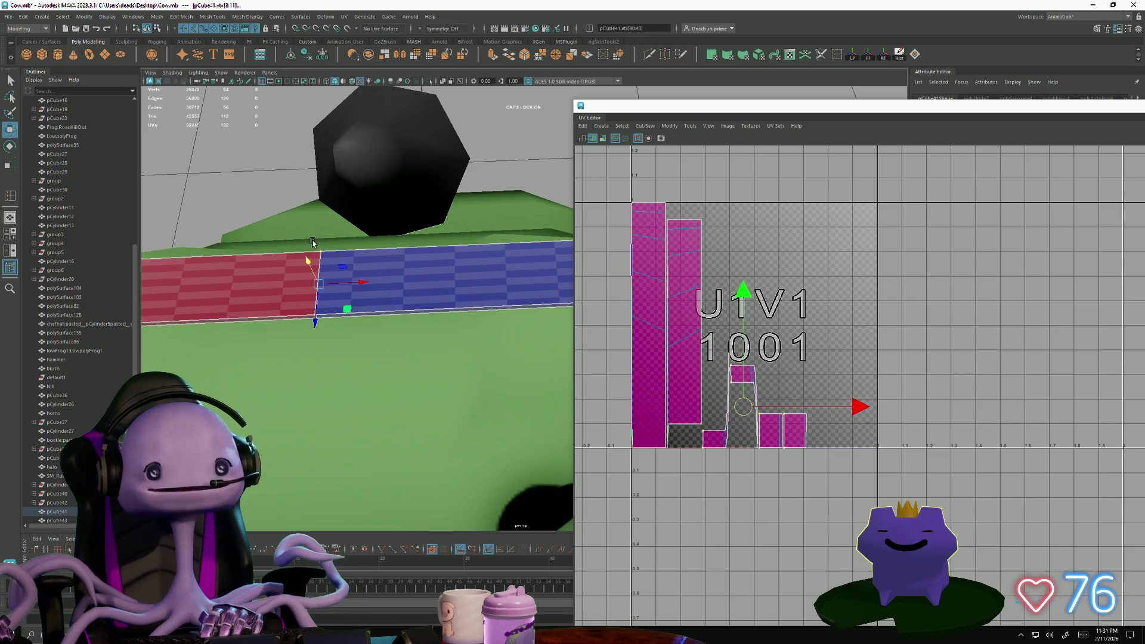
pyautogui.click(322, 253)
pyautogui.moveTo(300, 345)
pyautogui.keyDown('alt'); pyautogui.mouseDown()
pyautogui.moveTo(475, 362)
pyautogui.moveTo(460, 401)
pyautogui.moveTo(346, 254)
pyautogui.mouseUp(); pyautogui.keyUp('alt')
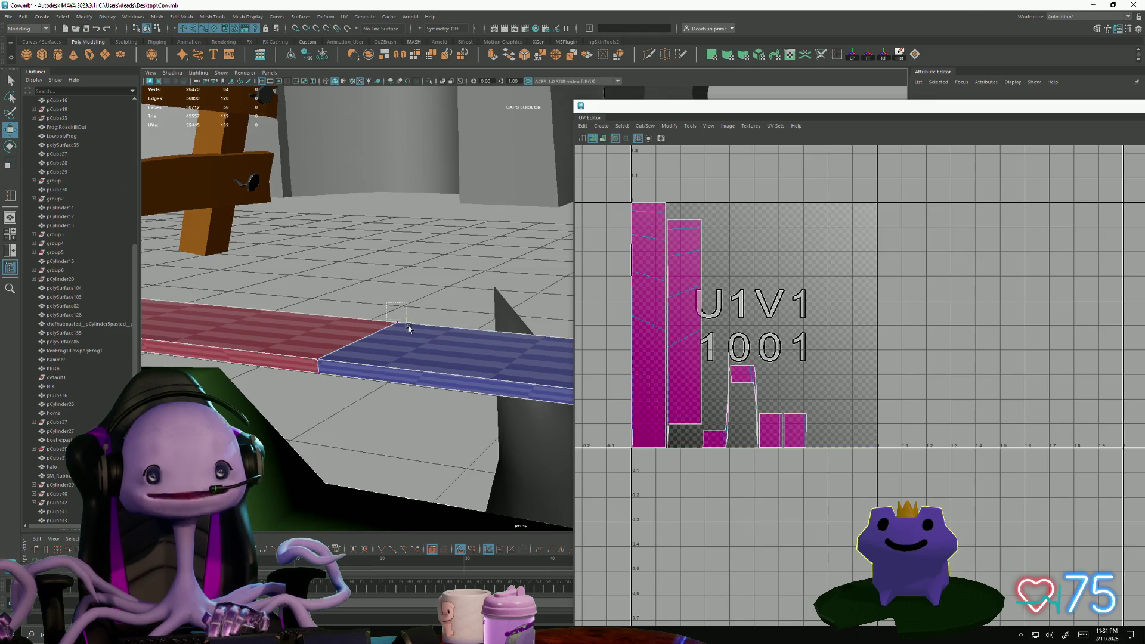
pyautogui.click(637, 130)
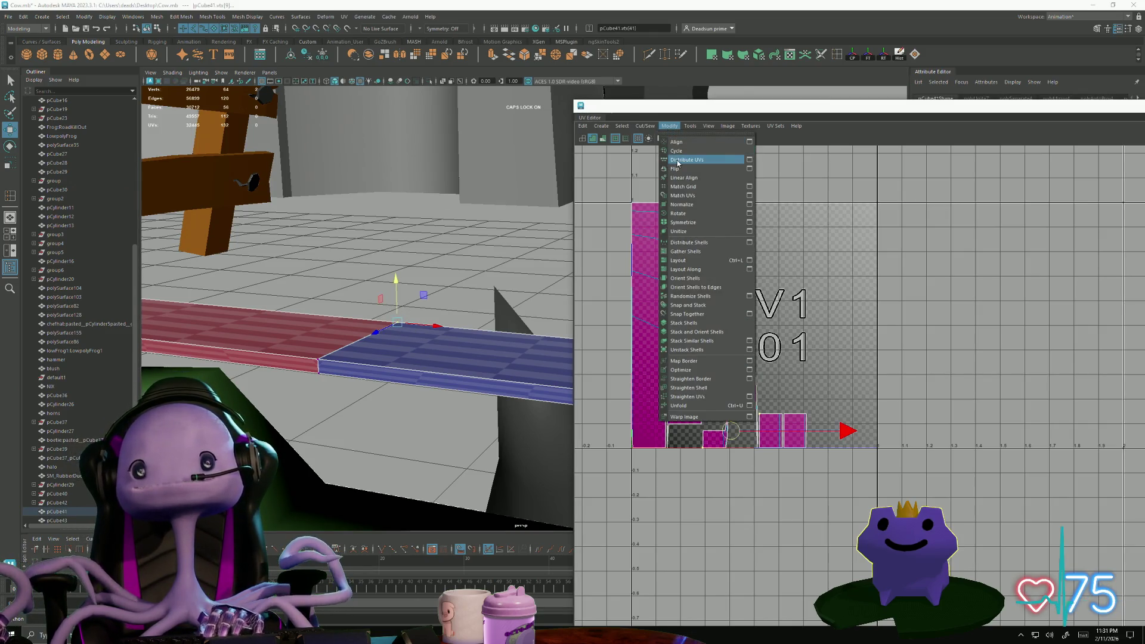
pyautogui.click(682, 397)
pyautogui.click(622, 126)
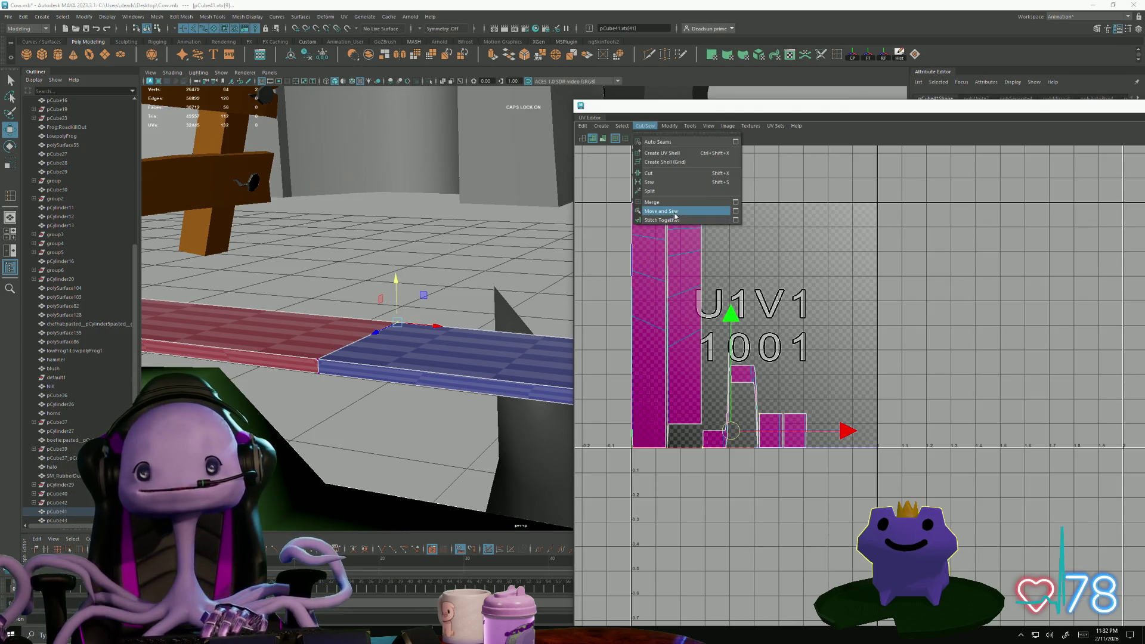
pyautogui.click(680, 213)
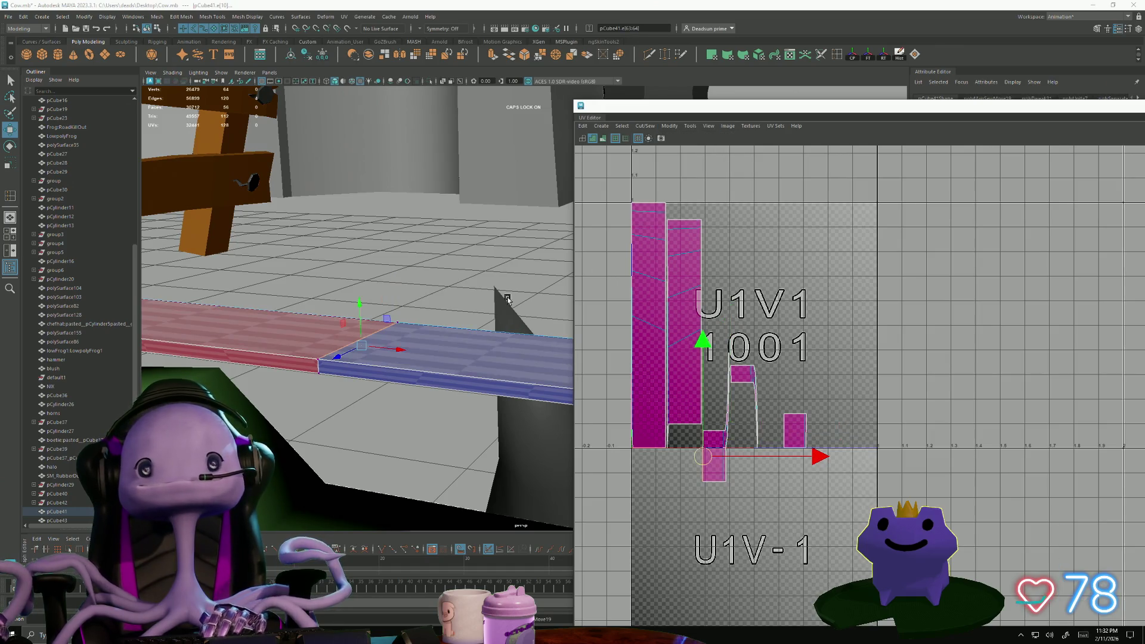
# - Merge the doubled seam vertex on the headband
pyautogui.click(320, 358)
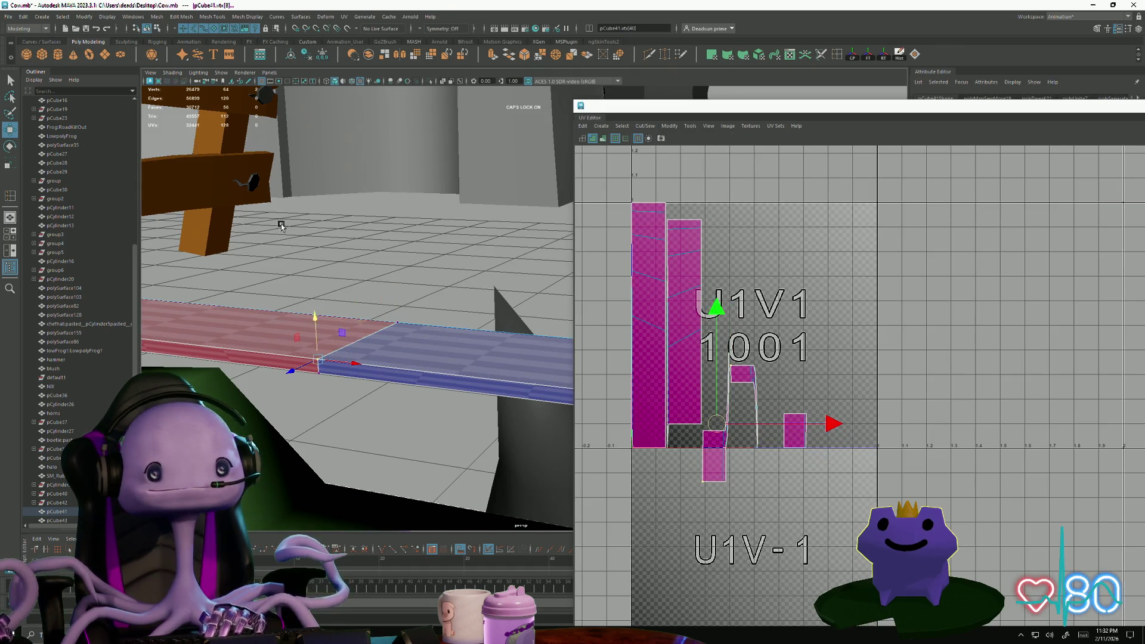
pyautogui.moveTo(388, 307)
pyautogui.mouseDown()
pyautogui.moveTo(411, 325)
pyautogui.moveTo(356, 371)
pyautogui.moveTo(412, 358)
pyautogui.moveTo(386, 365)
pyautogui.moveTo(374, 341)
pyautogui.moveTo(297, 350)
pyautogui.mouseUp()
pyautogui.moveTo(347, 323)
pyautogui.mouseDown(button='right')
pyautogui.moveTo(328, 334)
pyautogui.moveTo(333, 387)
pyautogui.mouseUp(button='right')
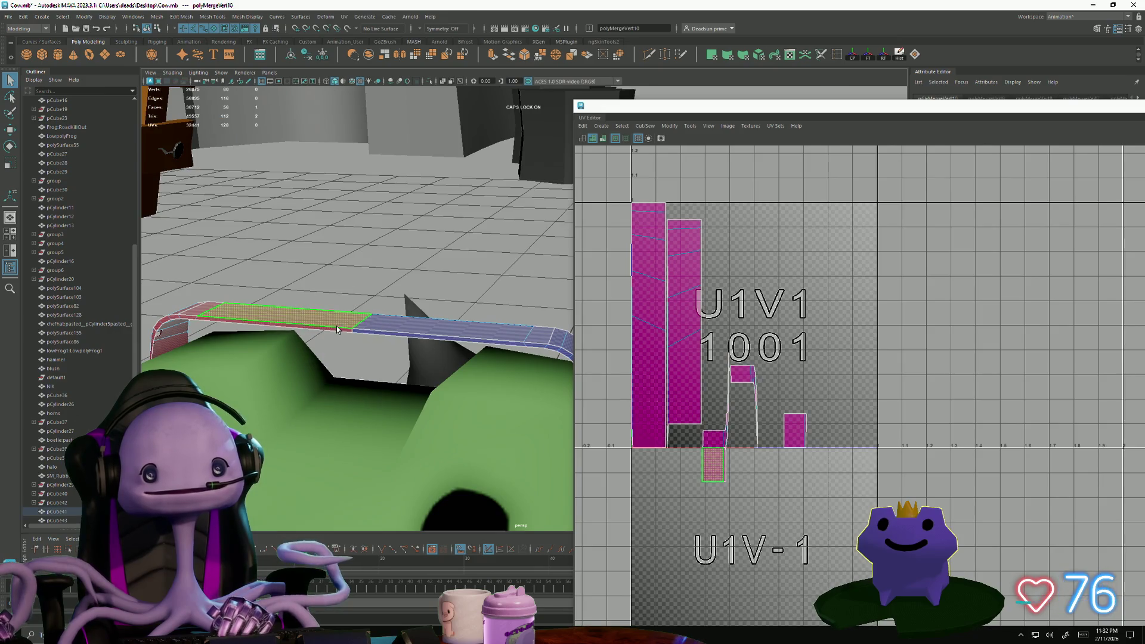
pyautogui.click(650, 126)
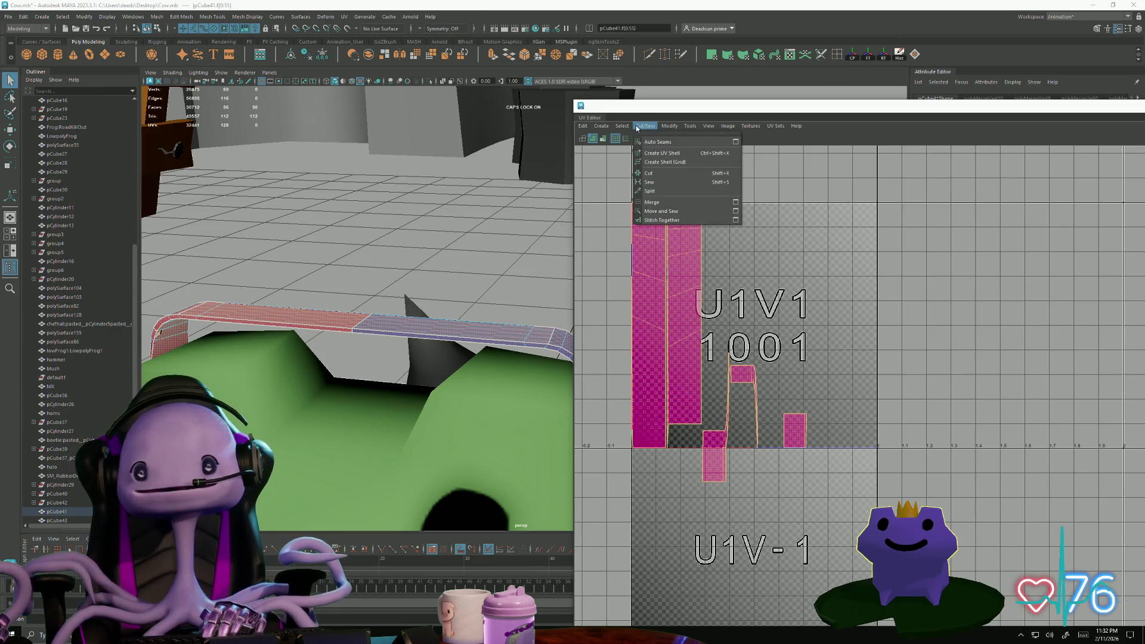
# - Try Move and Sew on the headband shells, then apply an Automatic UV projection from Create
pyautogui.click(654, 211)
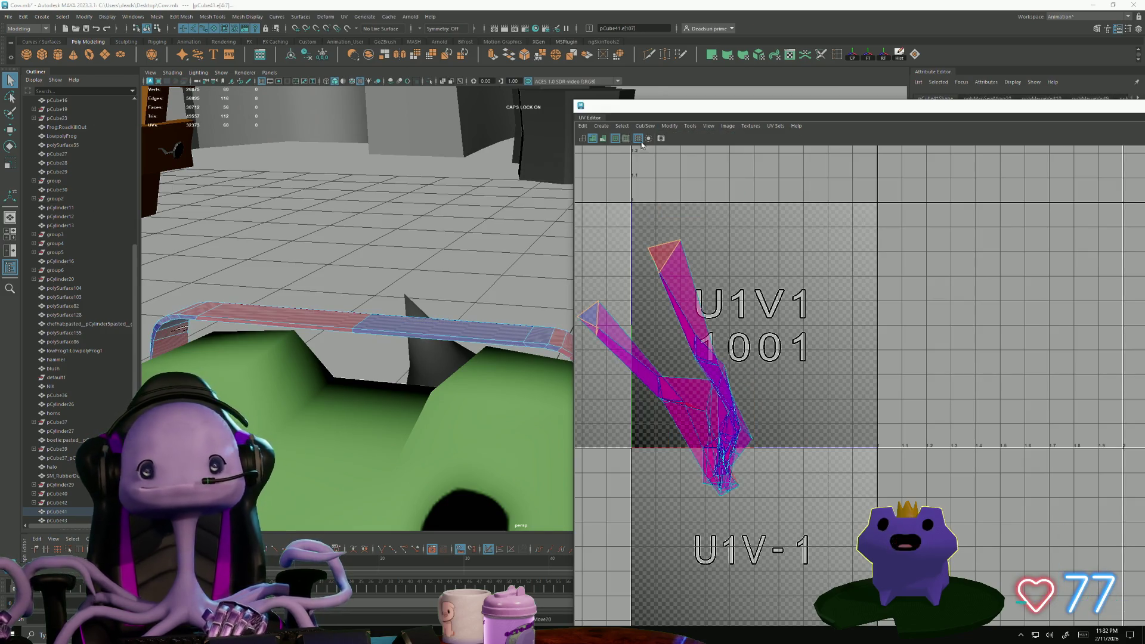
pyautogui.click(621, 126)
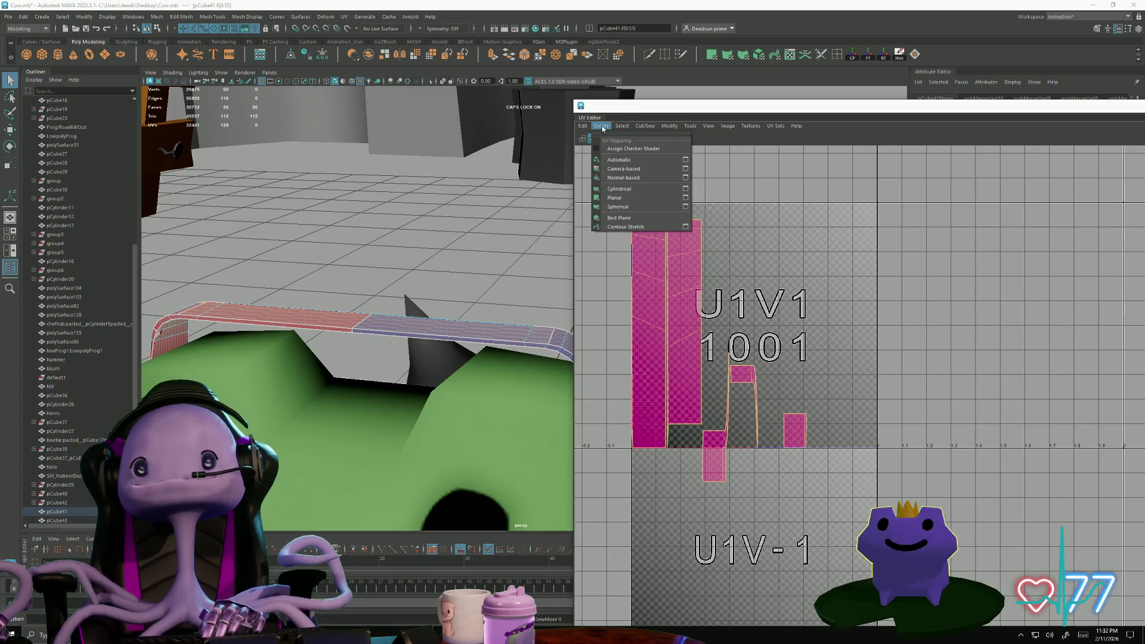
pyautogui.moveTo(634, 131)
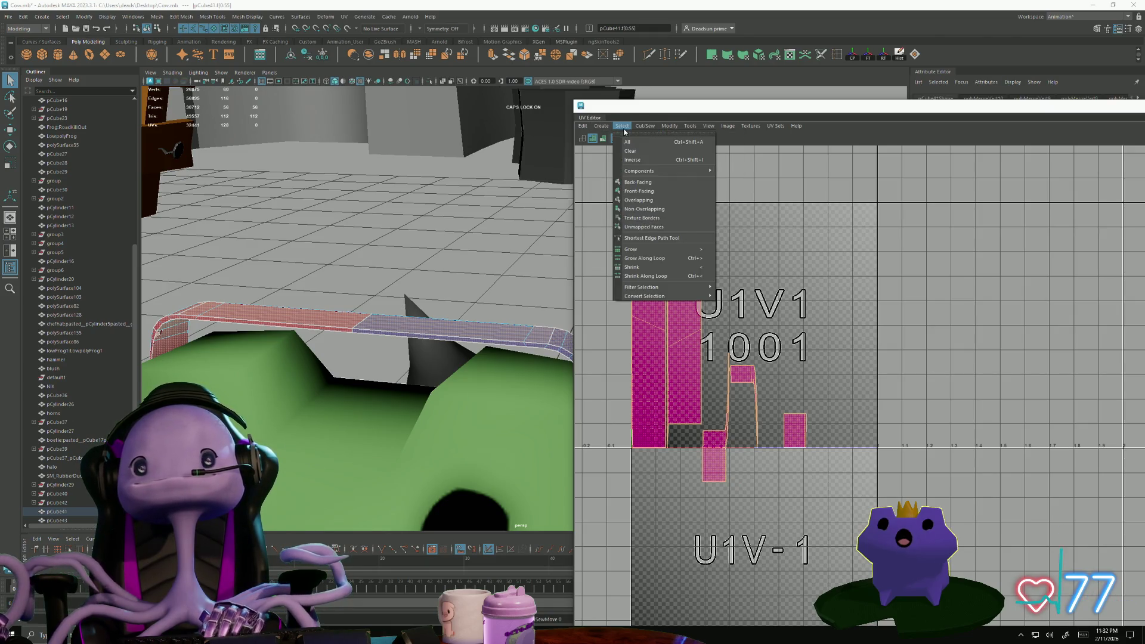
pyautogui.moveTo(670, 127)
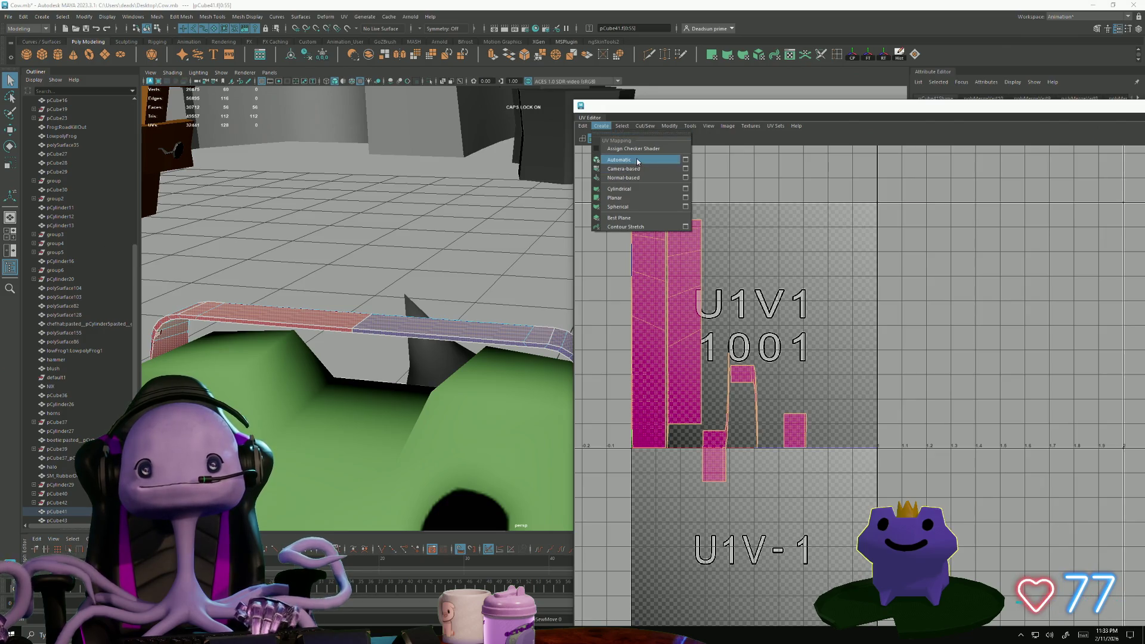
pyautogui.click(637, 160)
# - Select the headband's UV shells and sew the first small shell onto the long shell
pyautogui.scroll(2, 704, 349)
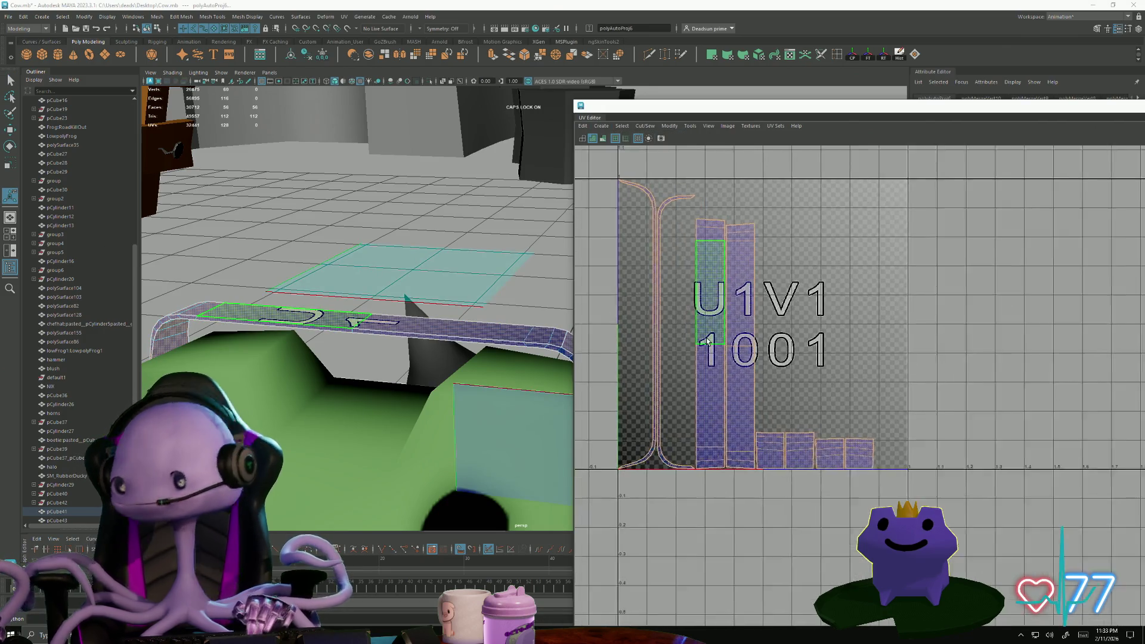
pyautogui.moveTo(702, 352); pyautogui.dragTo(687, 244, button='right')
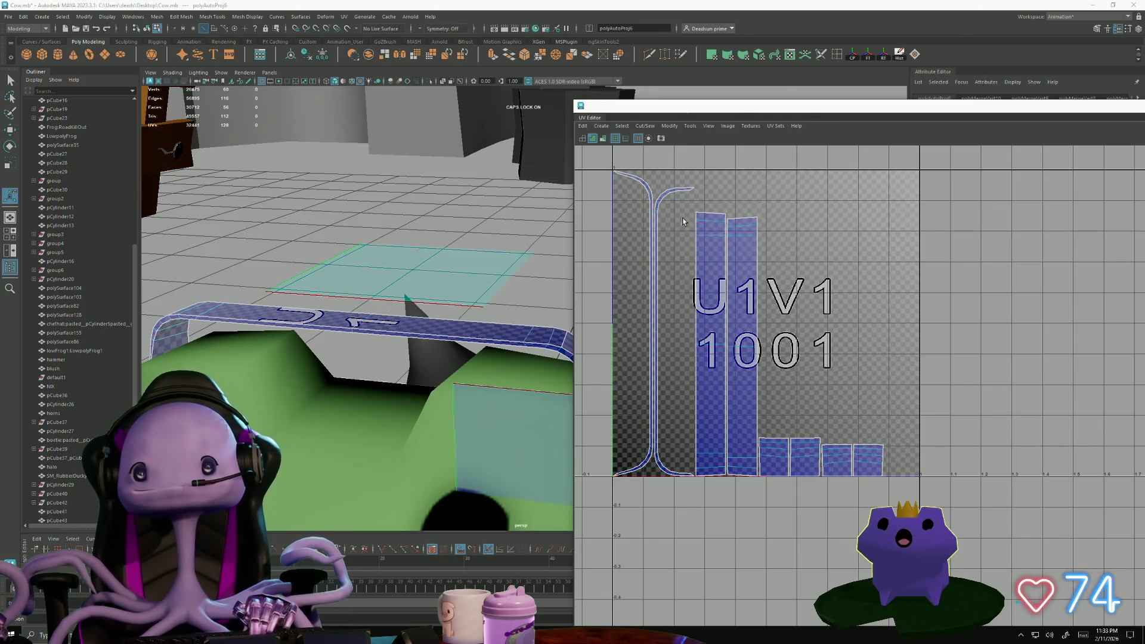
pyautogui.moveTo(702, 341); pyautogui.dragTo(707, 472)
pyautogui.click(645, 126)
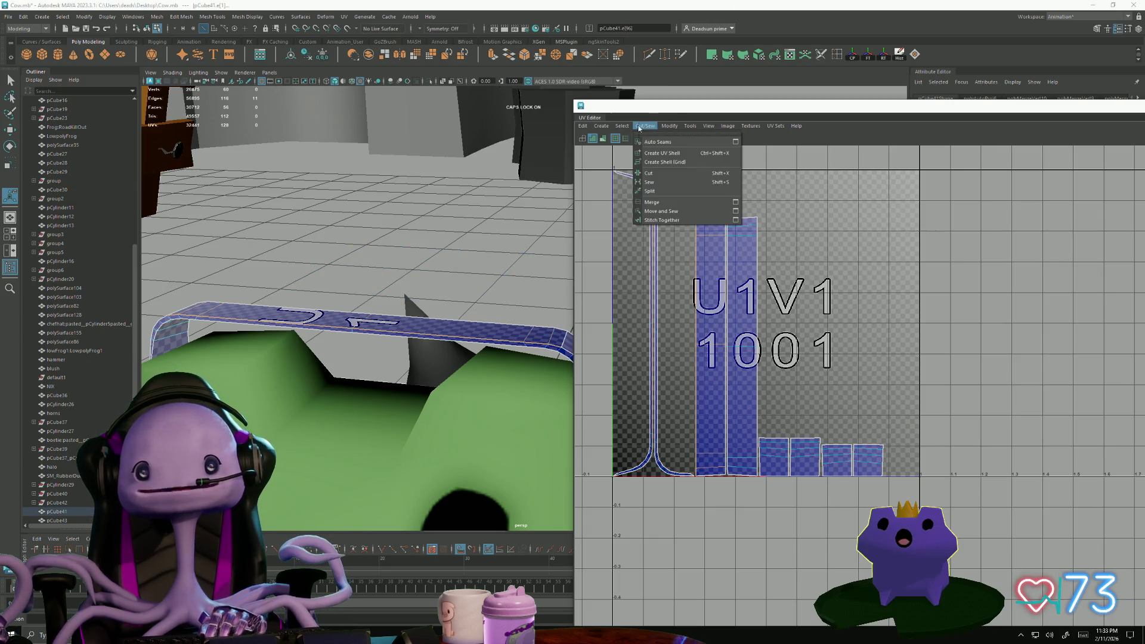
pyautogui.click(648, 213)
pyautogui.click(687, 230)
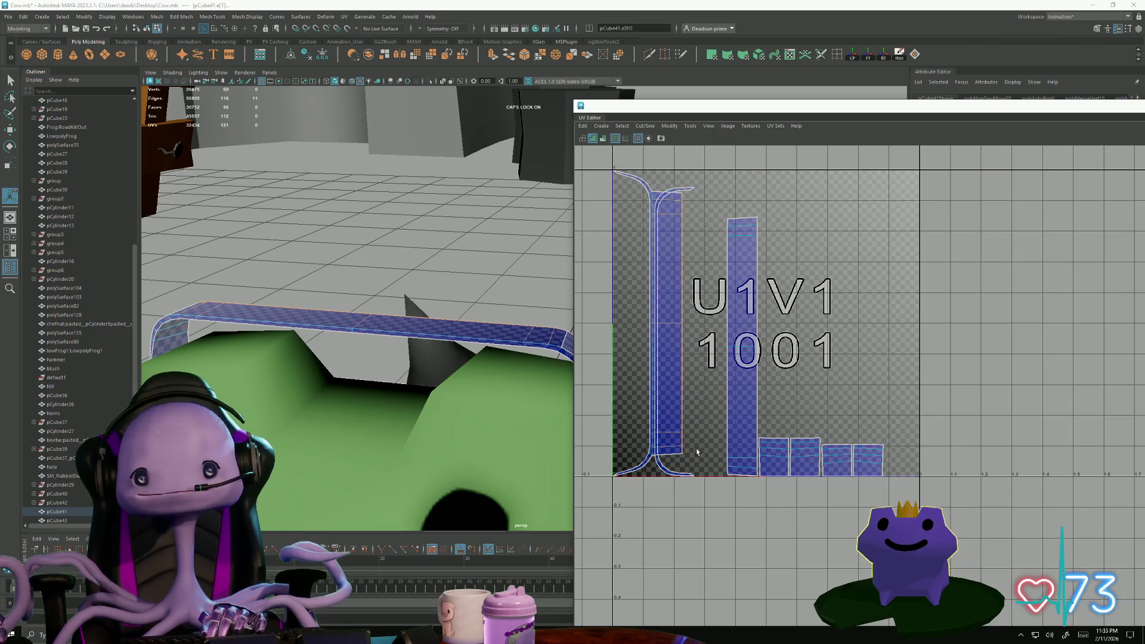
# - Sew the two small end pieces onto the long headband shell
pyautogui.scroll(2, 668, 187)
pyautogui.keyDown('shift'); pyautogui.moveTo(668, 187); pyautogui.dragTo(668, 197, button='right'); pyautogui.keyUp('shift')
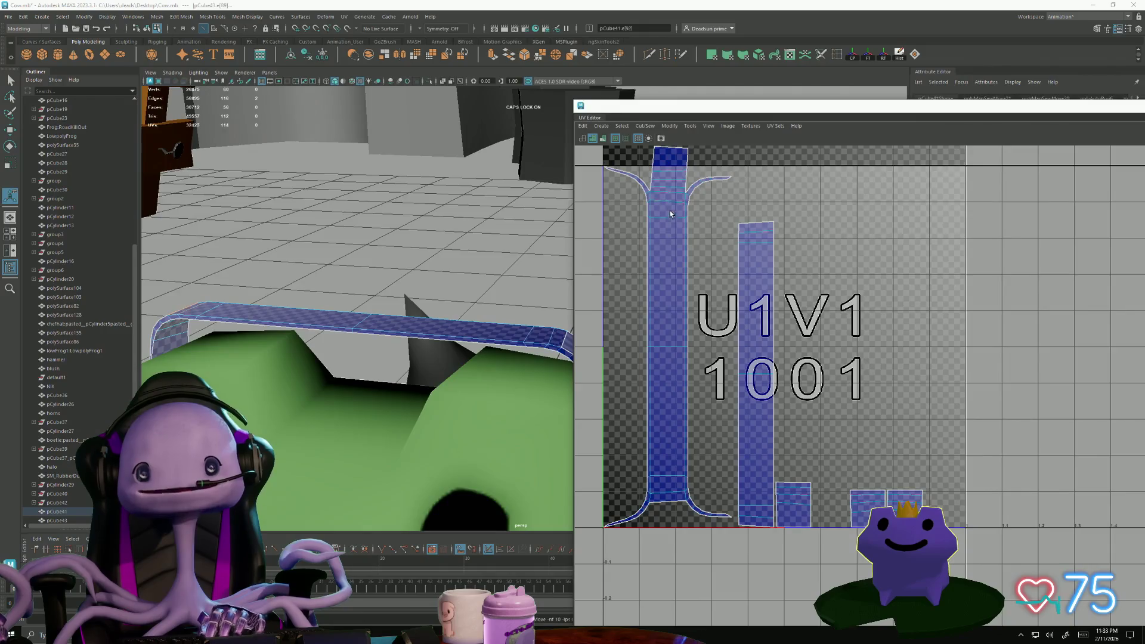
pyautogui.click(670, 514)
pyautogui.keyDown('shift'); pyautogui.moveTo(672, 516); pyautogui.dragTo(672, 524, button='right'); pyautogui.keyUp('shift')
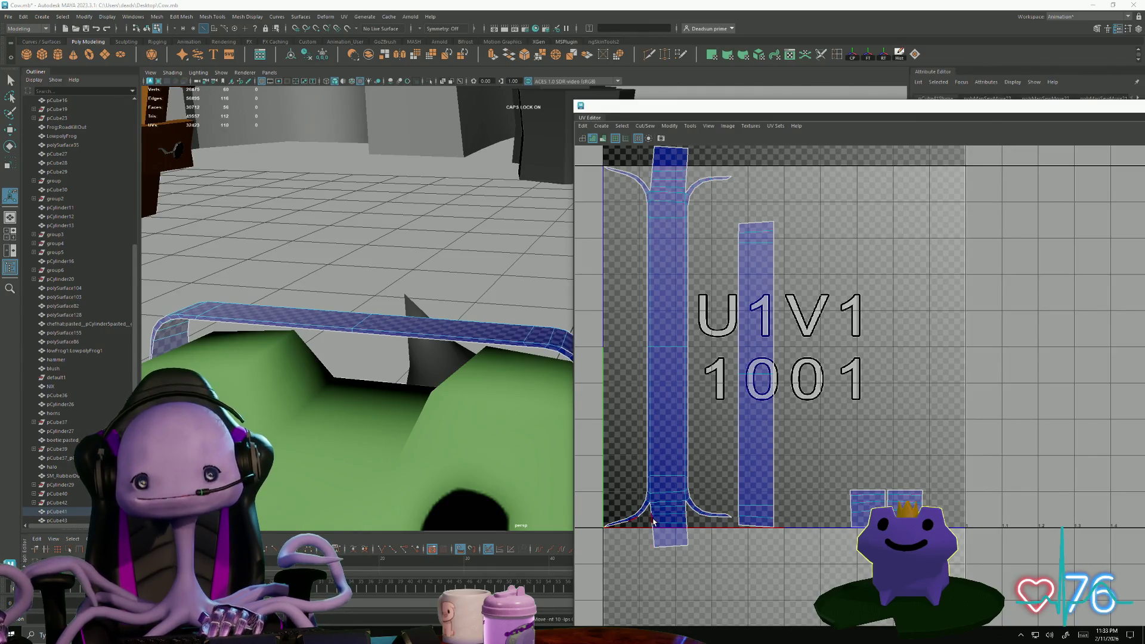
pyautogui.moveTo(673, 511)
pyautogui.keyDown('alt'); pyautogui.mouseDown(button='middle')
pyautogui.moveTo(669, 477)
pyautogui.moveTo(668, 487)
pyautogui.mouseUp(button='middle'); pyautogui.keyUp('alt')
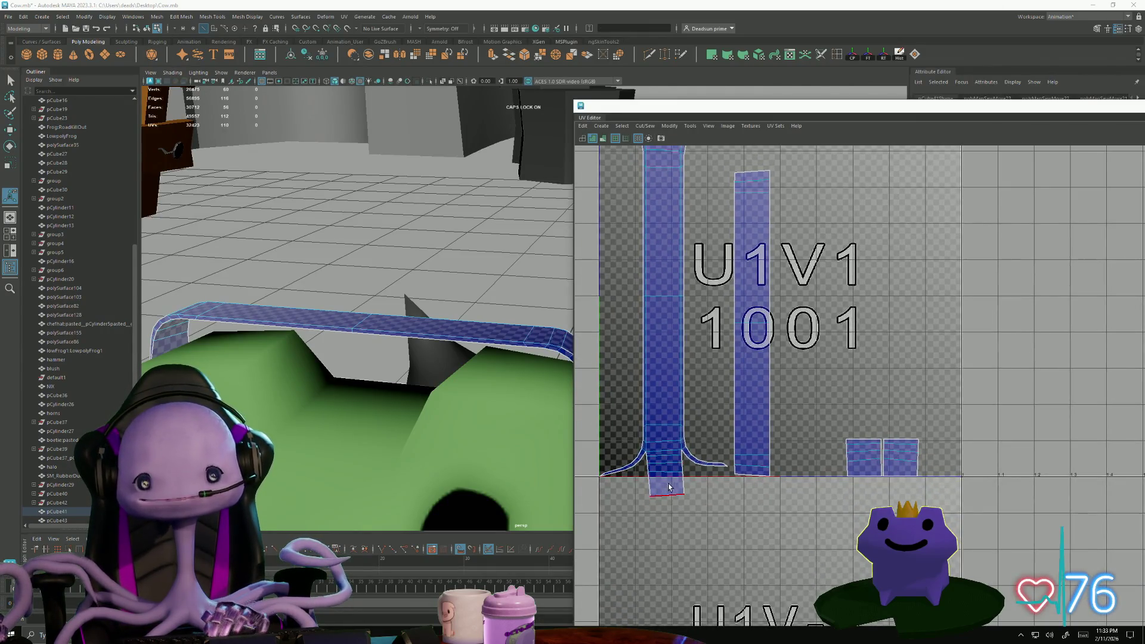
pyautogui.scroll(-1, 702, 410)
pyautogui.keyDown('alt'); pyautogui.moveTo(702, 410); pyautogui.dragTo(745, 448, button='middle'); pyautogui.keyUp('alt')
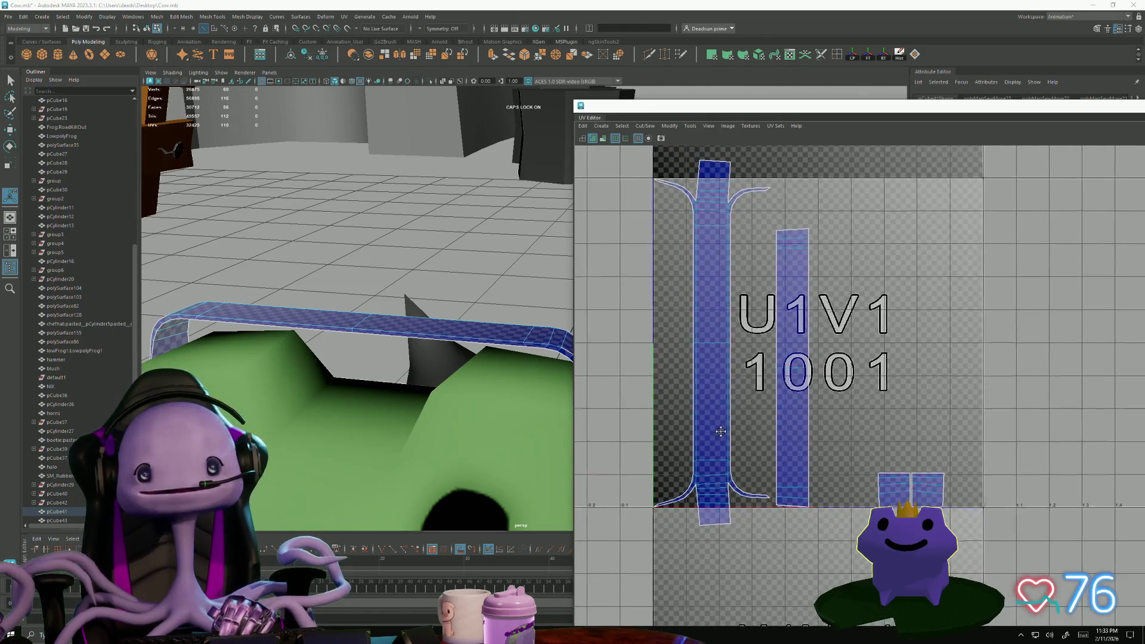
pyautogui.scroll(5, 716, 200)
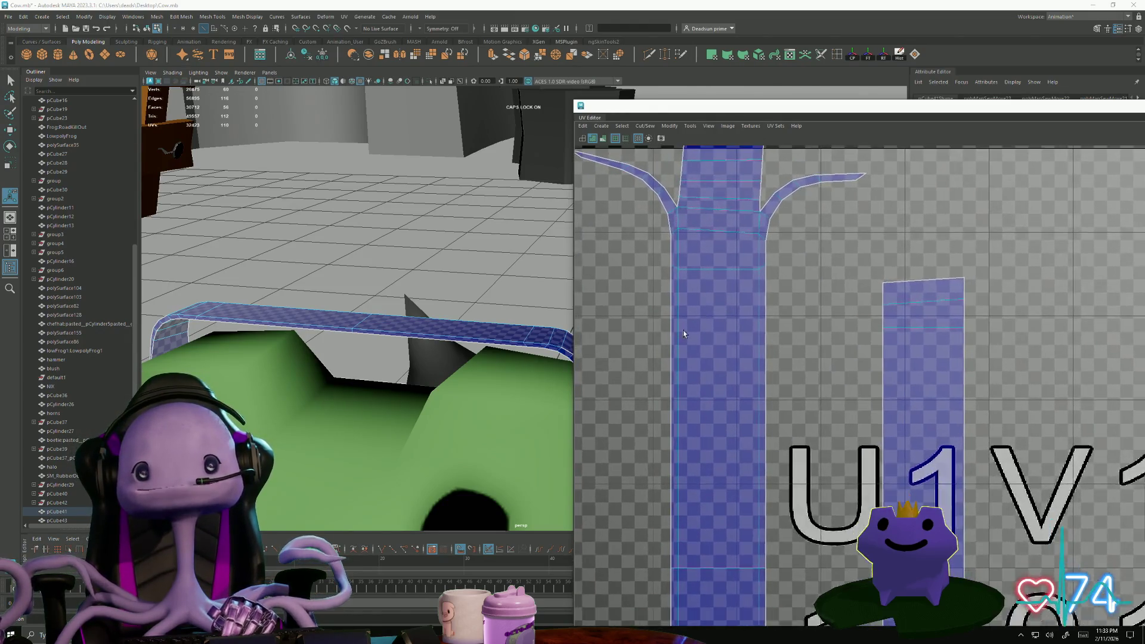
pyautogui.keyDown('alt'); pyautogui.moveTo(716, 199); pyautogui.dragTo(718, 362, button='middle'); pyautogui.keyUp('alt')
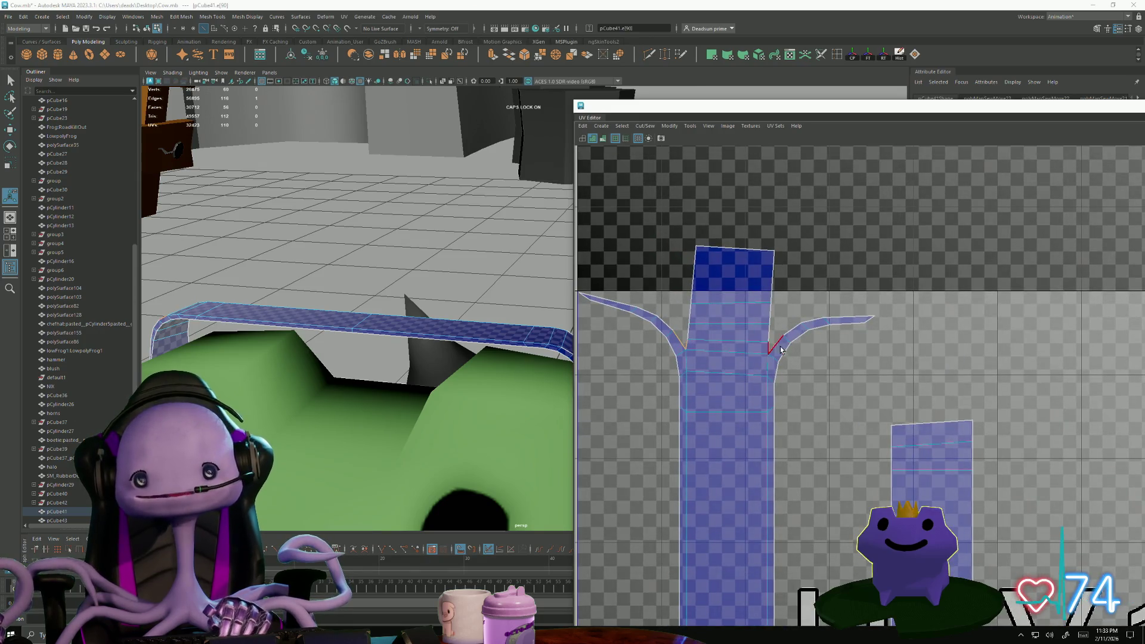
# - Sew the right branch and the top cap onto the long shell at the branching end
pyautogui.keyDown('shift'); pyautogui.moveTo(772, 348); pyautogui.dragTo(755, 361, button='right'); pyautogui.keyUp('shift')
pyautogui.keyDown('shift'); pyautogui.moveTo(685, 332); pyautogui.dragTo(669, 346, button='right'); pyautogui.keyUp('shift')
pyautogui.click(787, 327)
pyautogui.keyDown('shift'); pyautogui.moveTo(787, 327); pyautogui.dragTo(771, 341, button='right'); pyautogui.keyUp('shift')
pyautogui.click(775, 280)
pyautogui.keyDown('shift'); pyautogui.moveTo(774, 280); pyautogui.dragTo(760, 294, button='right'); pyautogui.keyUp('shift')
# - Sew the top piece to the left branch, close the last seam, and unfold the flared shell
pyautogui.click(681, 304)
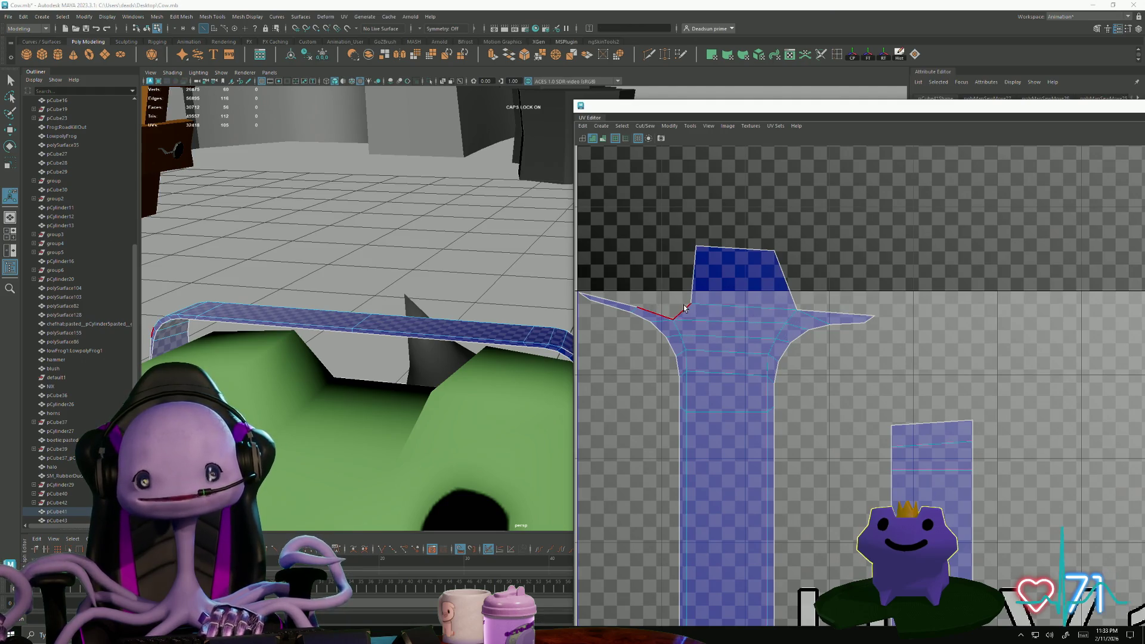
pyautogui.keyDown('shift'); pyautogui.moveTo(681, 304); pyautogui.dragTo(665, 318, button='right'); pyautogui.keyUp('shift')
pyautogui.click(802, 294)
pyautogui.keyDown('shift'); pyautogui.moveTo(801, 294); pyautogui.dragTo(786, 307, button='right'); pyautogui.keyUp('shift')
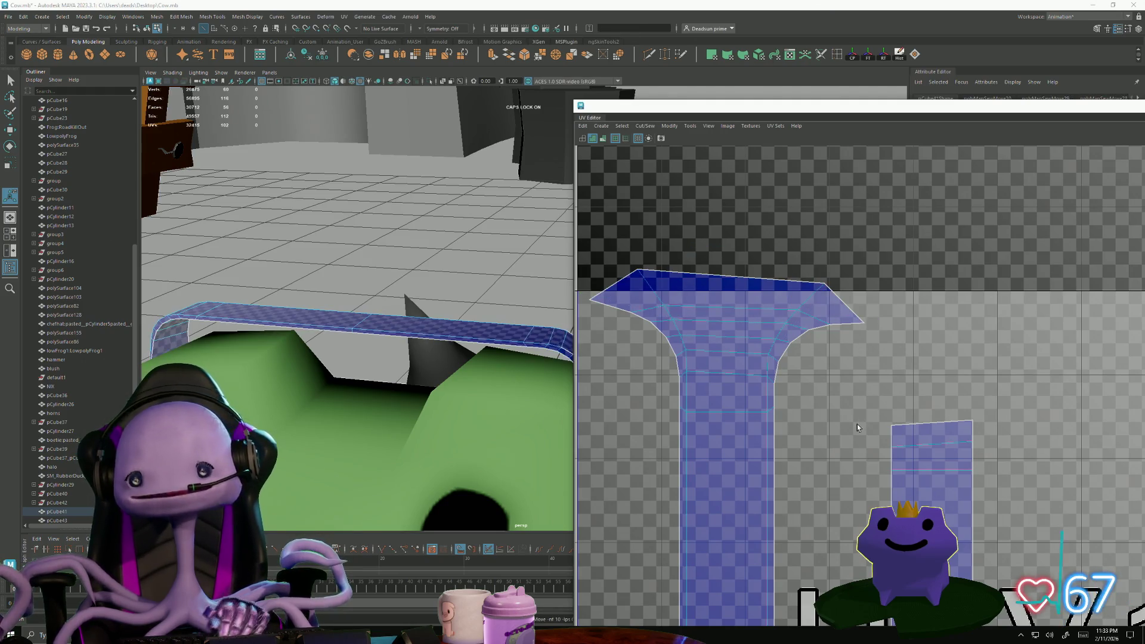
pyautogui.scroll(-5, 814, 167)
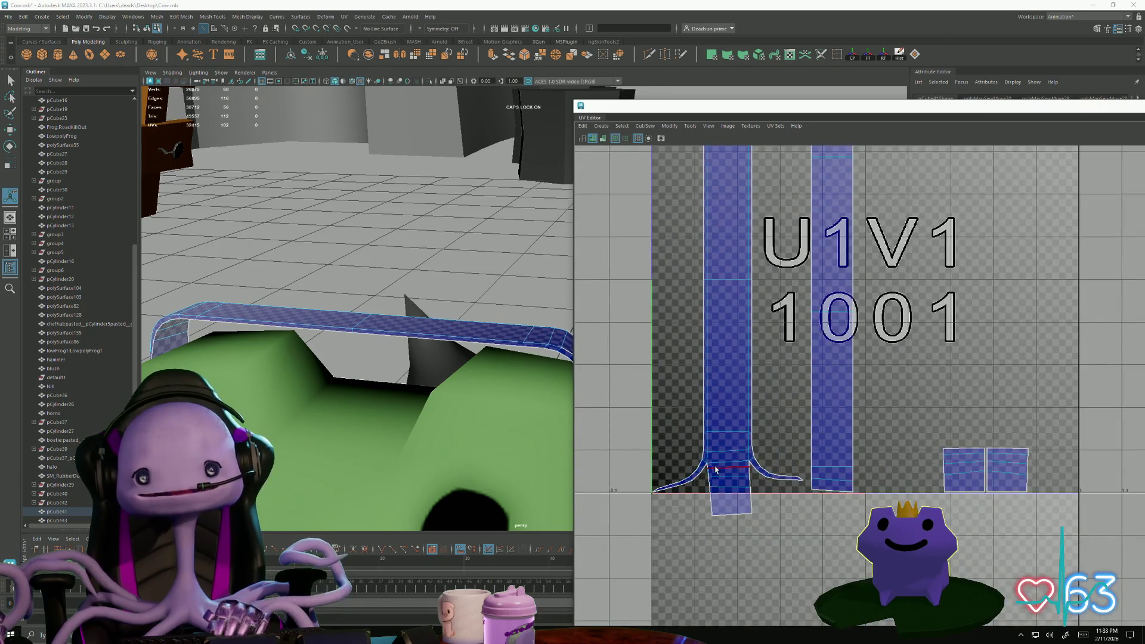
pyautogui.click(749, 469)
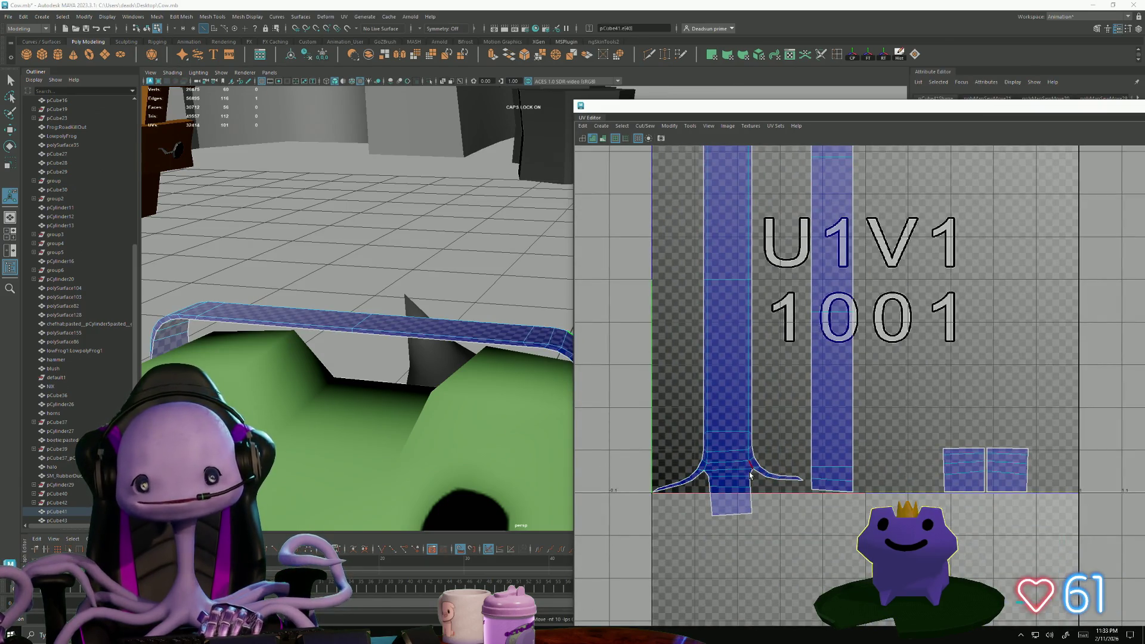
pyautogui.hotkey('ctrl', 'u')
# - Scale the selected UV column flat and move it onto the U=0 border
pyautogui.press('r')
pyautogui.moveTo(796, 361); pyautogui.dragTo(686, 360)
pyautogui.press('w')
pyautogui.moveTo(799, 360)
pyautogui.mouseDown()
pyautogui.moveTo(753, 361)
pyautogui.moveTo(773, 361)
pyautogui.mouseUp()
# - Select a vertical edge loop's UVs, flatten them into a straight column, and shift it left
pyautogui.moveTo(721, 226); pyautogui.dragTo(722, 203, button='right')
pyautogui.click(722, 235)
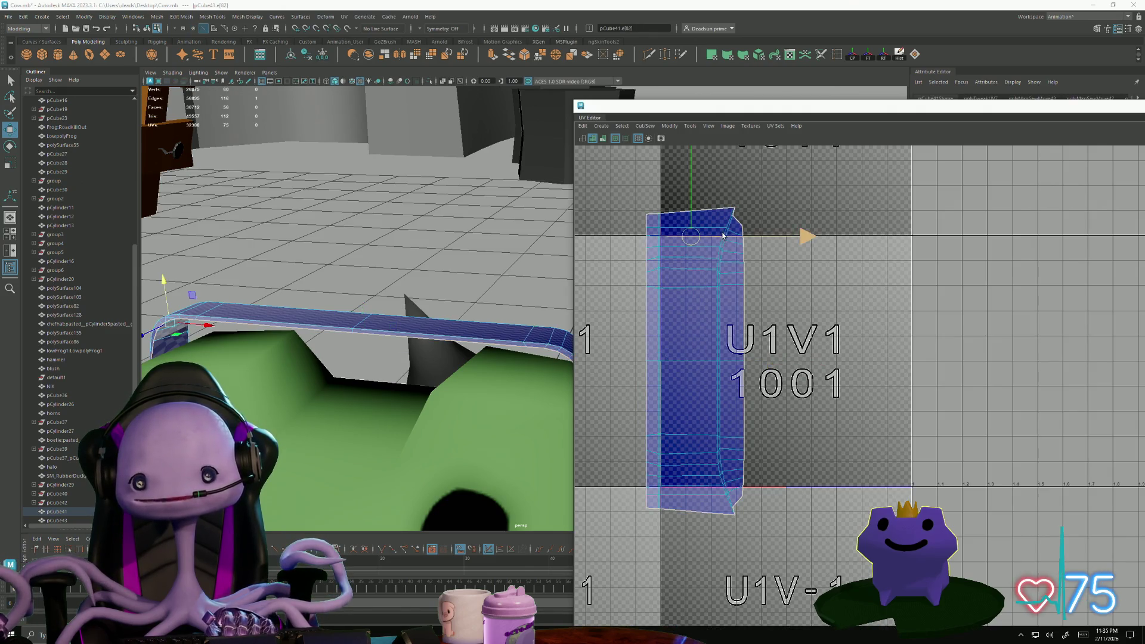
pyautogui.doubleClick(719, 275)
pyautogui.keyDown('ctrl'); pyautogui.moveTo(721, 333); pyautogui.dragTo(739, 358, button='right'); pyautogui.keyUp('ctrl')
pyautogui.press('r')
pyautogui.moveTo(821, 360); pyautogui.dragTo(739, 360)
pyautogui.press('w')
pyautogui.moveTo(831, 361); pyautogui.dragTo(794, 364)
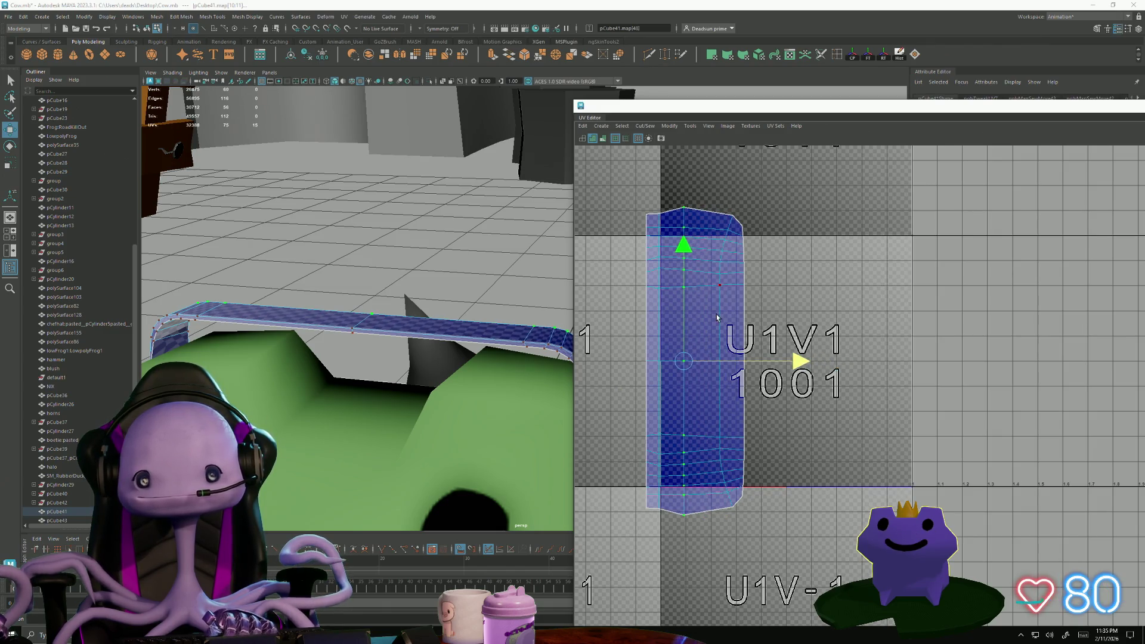
# - Line up the next UV columns, then select the entire headband UV shell
pyautogui.moveTo(698, 187); pyautogui.dragTo(738, 522)
pyautogui.moveTo(840, 364); pyautogui.dragTo(824, 360)
pyautogui.moveTo(725, 201); pyautogui.dragTo(767, 555)
pyautogui.press('r')
pyautogui.click(855, 365)
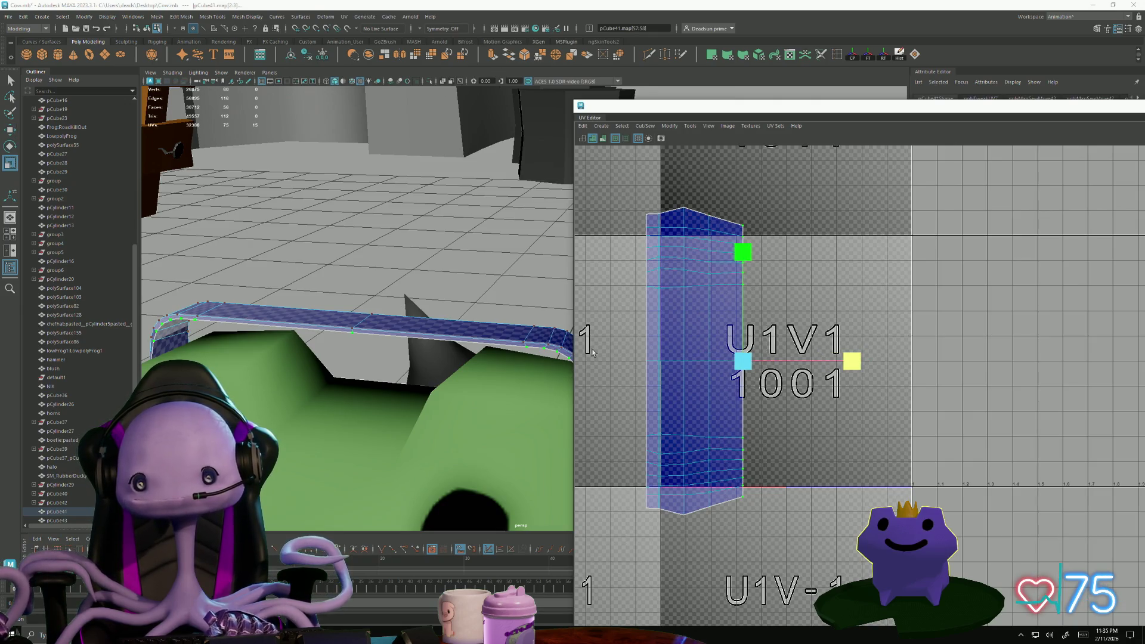
pyautogui.doubleClick(660, 288)
pyautogui.click(645, 126)
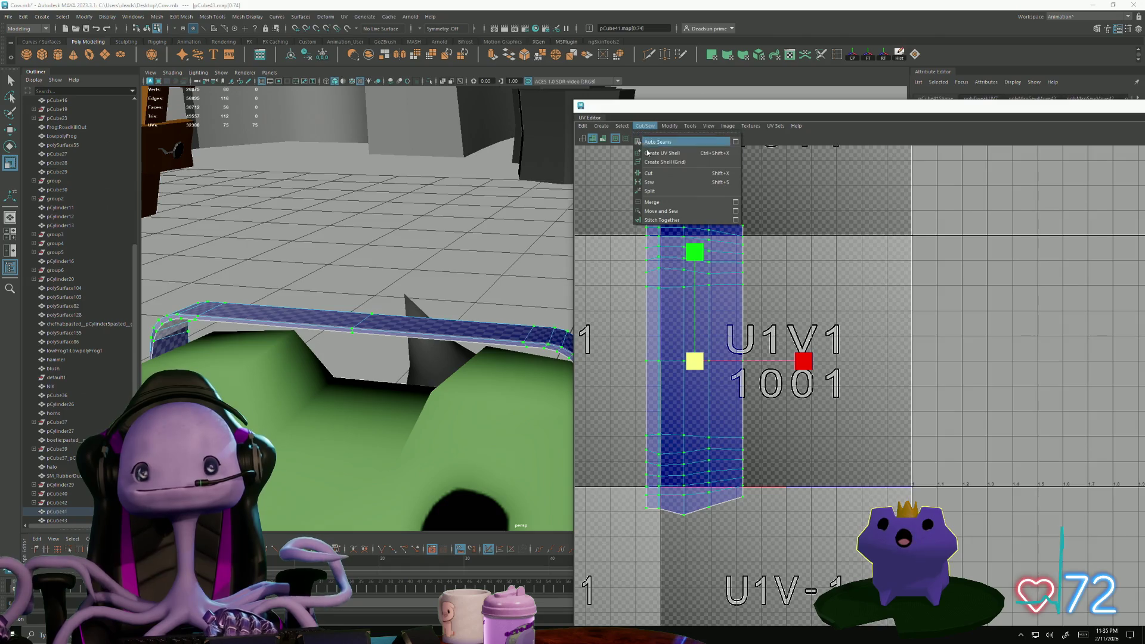
pyautogui.moveTo(668, 126)
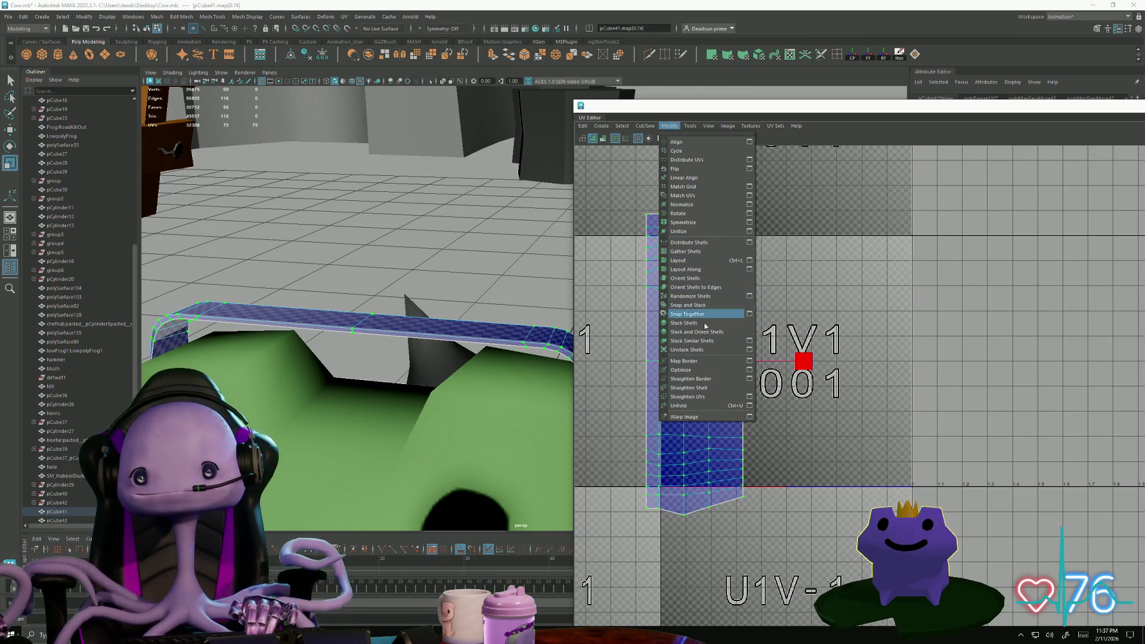
# - Straighten the headband shell into a rectangle, shrink it, and move it into U2V1
pyautogui.click(703, 397)
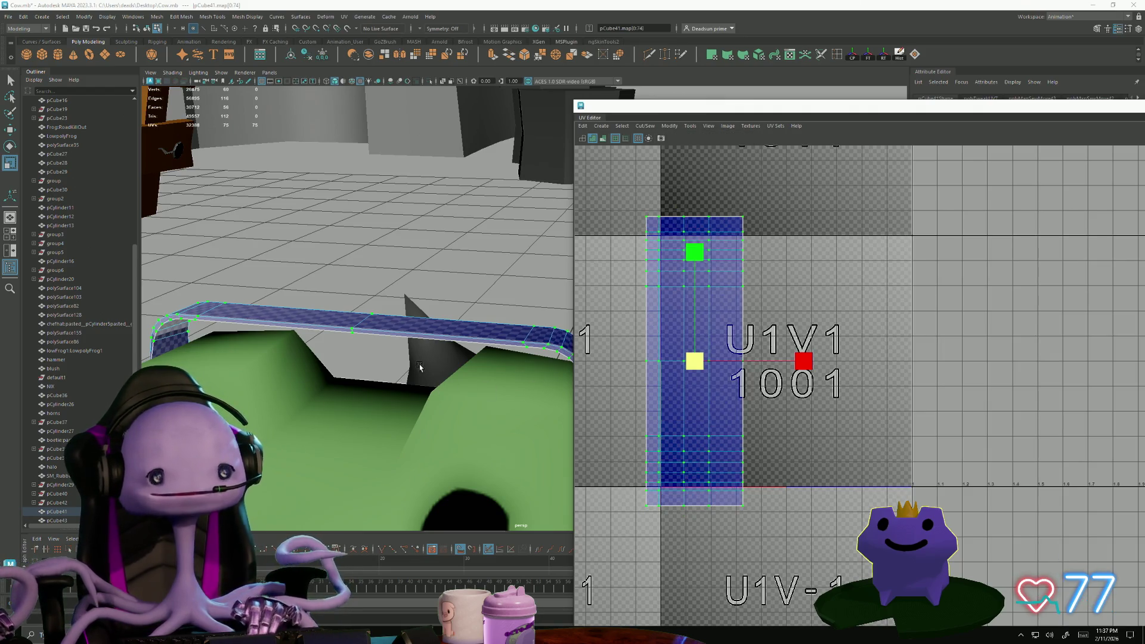
pyautogui.scroll(-3, 447, 401)
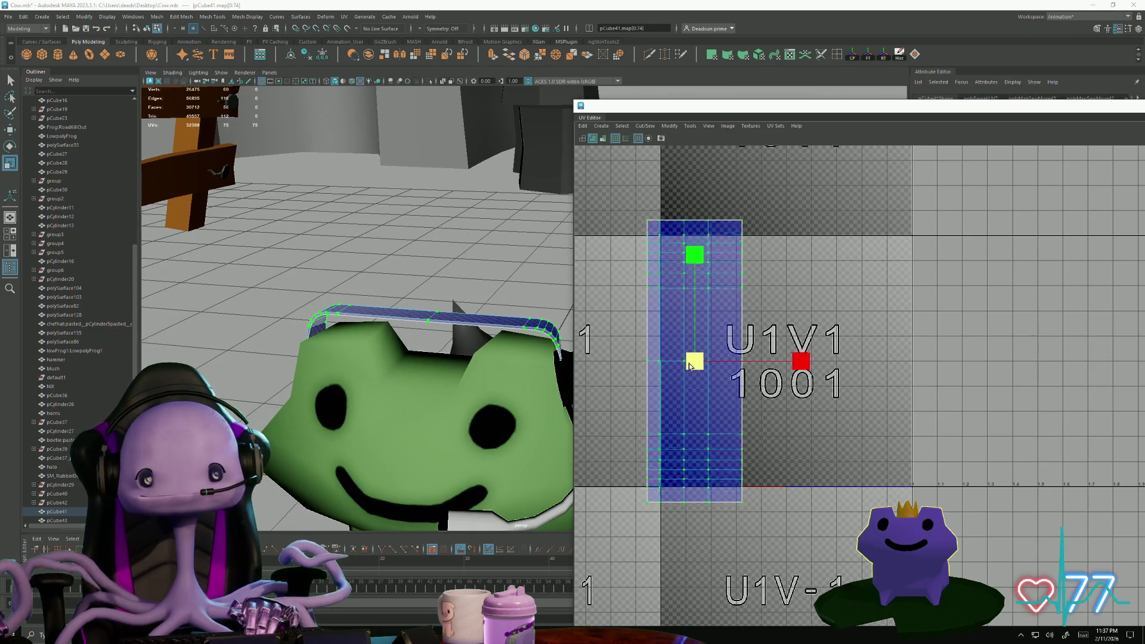
pyautogui.moveTo(695, 361); pyautogui.dragTo(656, 370)
pyautogui.press('w')
pyautogui.moveTo(657, 370); pyautogui.dragTo(912, 340, button='middle')
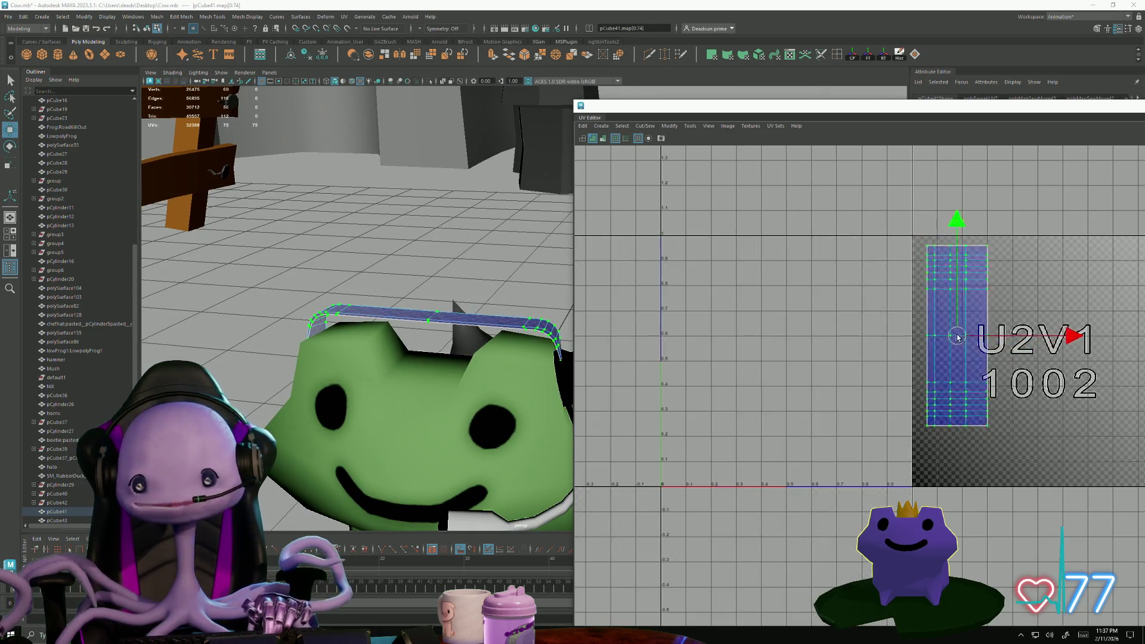
# - Select the headset's ear cup cylinder in the viewport
pyautogui.moveTo(424, 370)
pyautogui.keyDown('alt'); pyautogui.mouseDown()
pyautogui.moveTo(367, 397)
pyautogui.moveTo(306, 381)
pyautogui.mouseUp(); pyautogui.keyUp('alt')
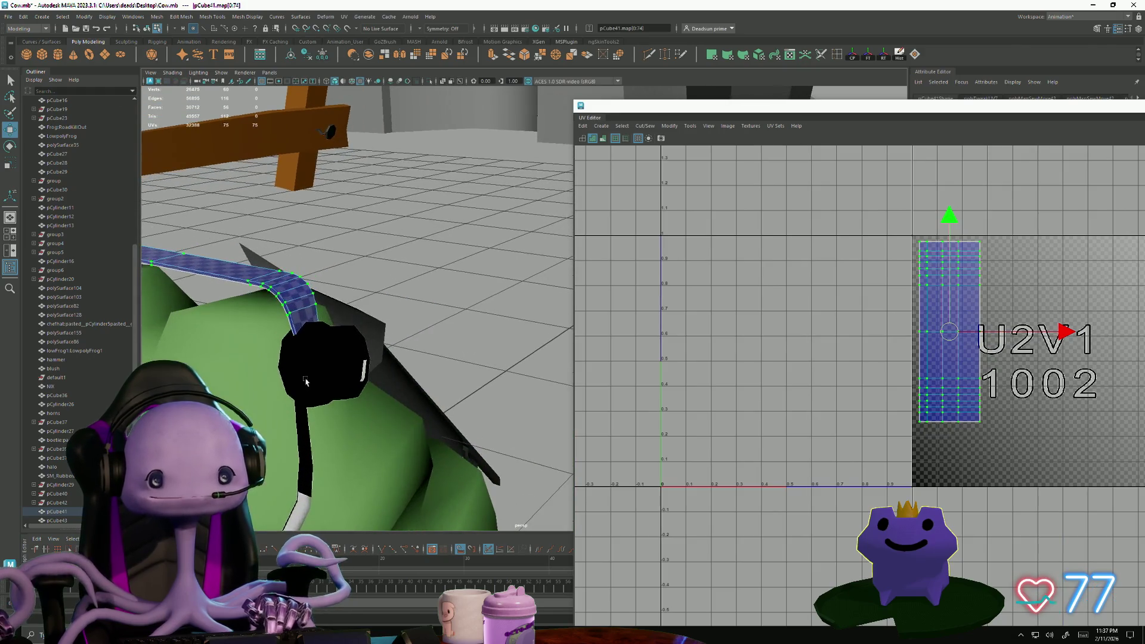
pyautogui.click(319, 386)
pyautogui.moveTo(338, 416)
pyautogui.keyDown('alt'); pyautogui.mouseDown()
pyautogui.moveTo(450, 443)
pyautogui.moveTo(550, 312)
pyautogui.mouseUp(); pyautogui.keyUp('alt')
# - Switch to Object Mode via the marking menu and select the ear cup cylinder pCylinder30
pyautogui.scroll(3, 362, 373)
pyautogui.rightClick(321, 334)
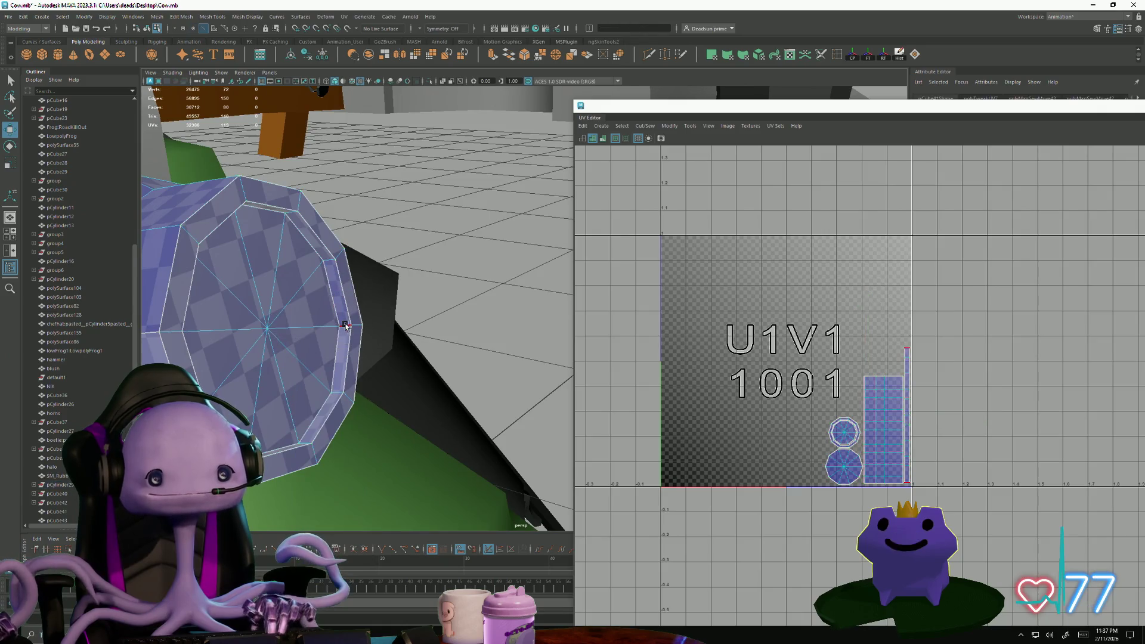
pyautogui.click(333, 288)
pyautogui.rightClick(348, 268)
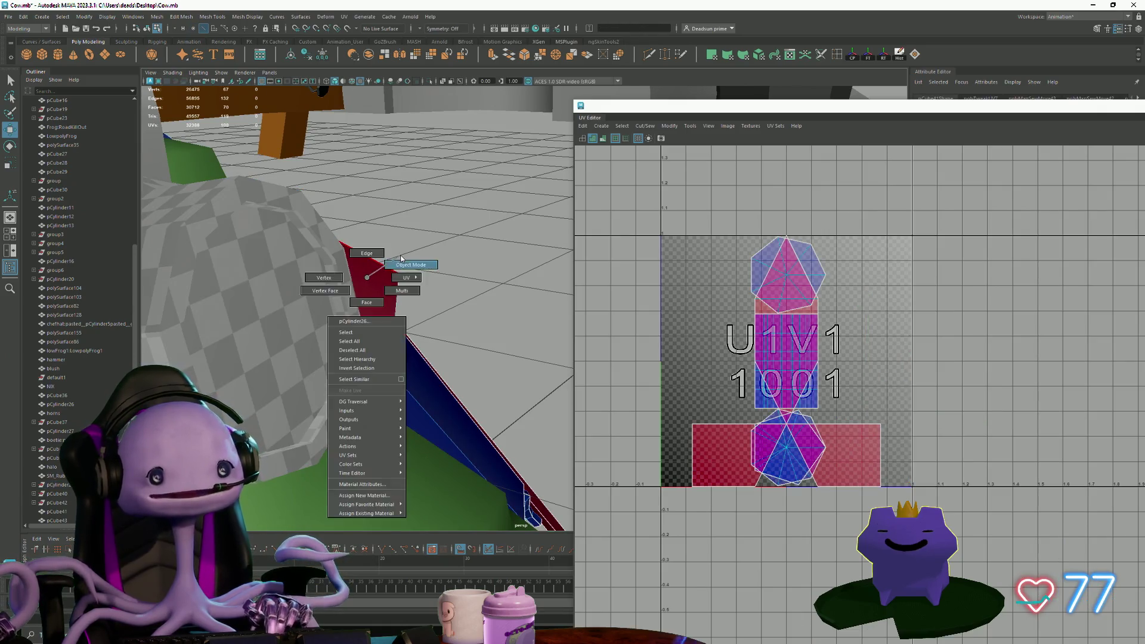
pyautogui.click(387, 257)
pyautogui.click(330, 280)
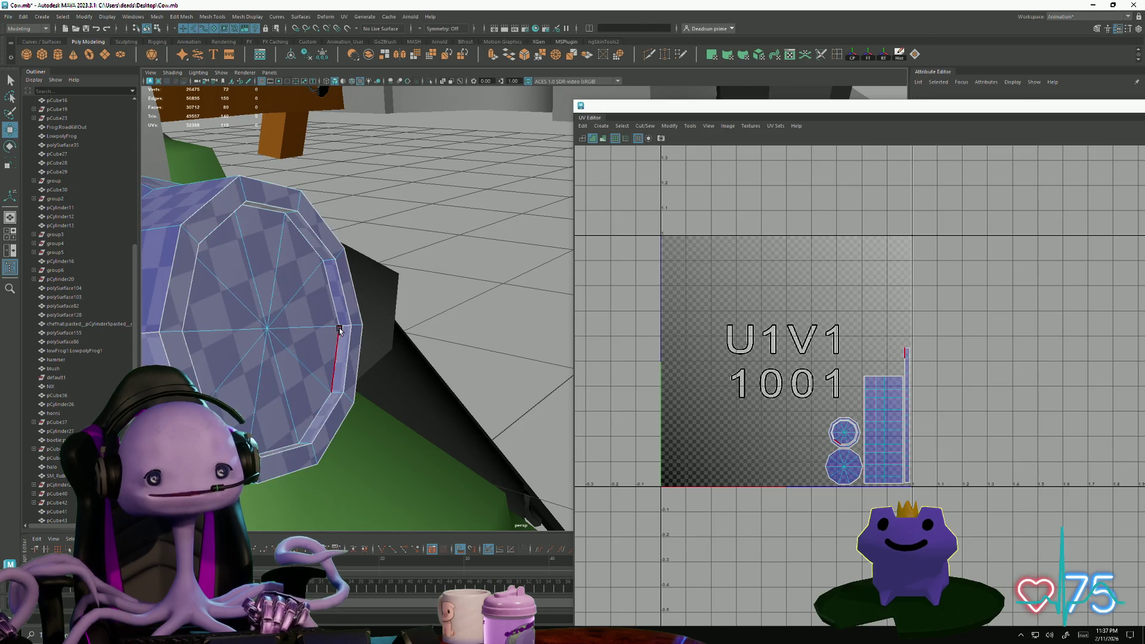
pyautogui.scroll(-5, 387, 417)
pyautogui.keyDown('alt'); pyautogui.moveTo(468, 408); pyautogui.dragTo(530, 295); pyautogui.keyUp('alt')
pyautogui.click(533, 293)
pyautogui.rightClick(532, 293)
pyautogui.click(571, 284)
pyautogui.keyDown('alt'); pyautogui.moveTo(494, 306); pyautogui.dragTo(375, 306); pyautogui.keyUp('alt')
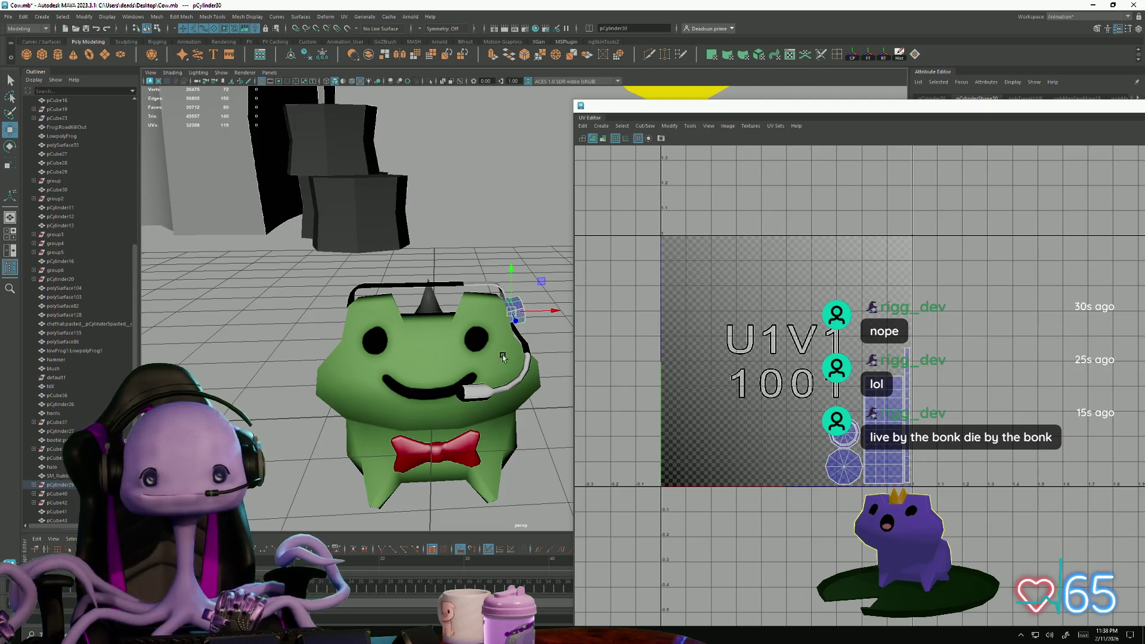
# - Reselect the ear cup and use Mesh > Mirror to copy it to the frog's other side
pyautogui.click(520, 257)
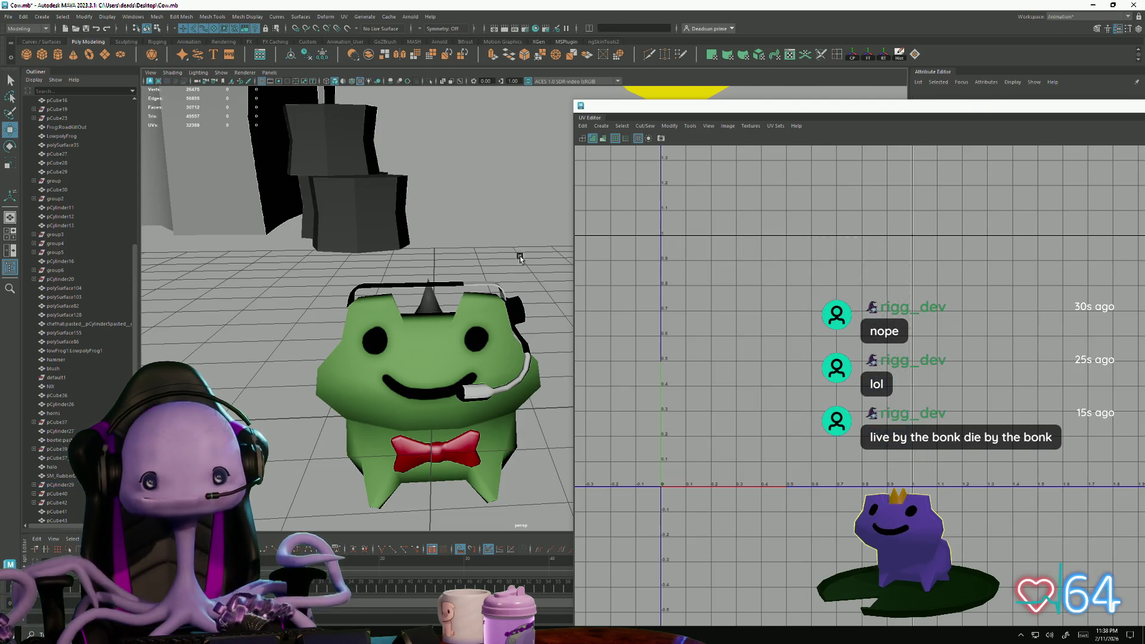
pyautogui.click(516, 306)
pyautogui.click(158, 18)
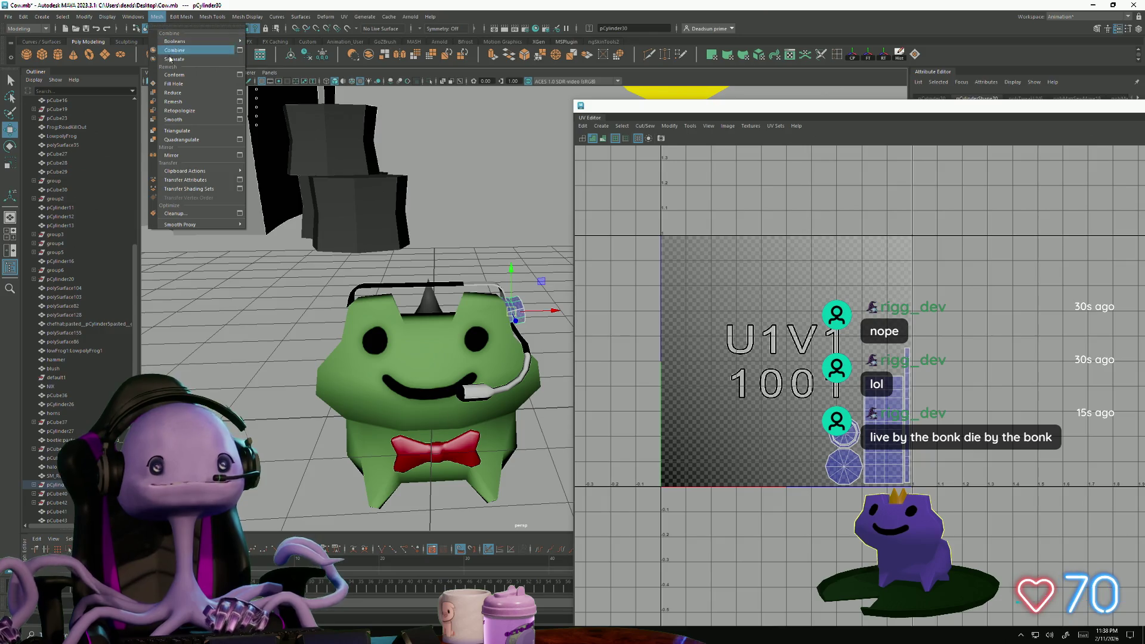
pyautogui.click(158, 17)
pyautogui.click(174, 17)
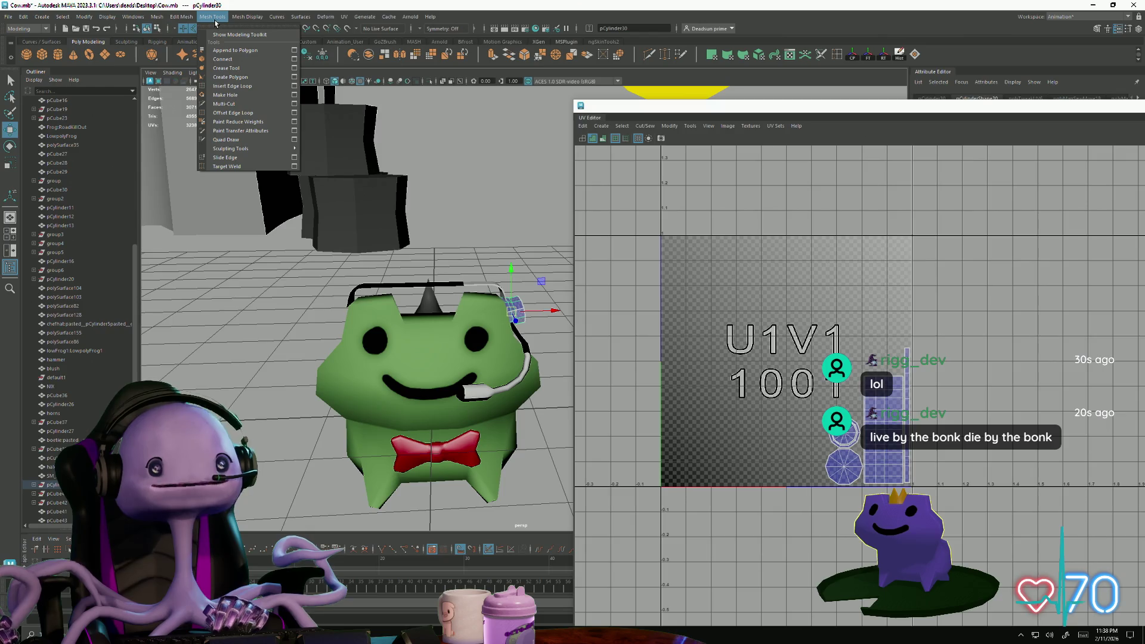
pyautogui.moveTo(153, 20)
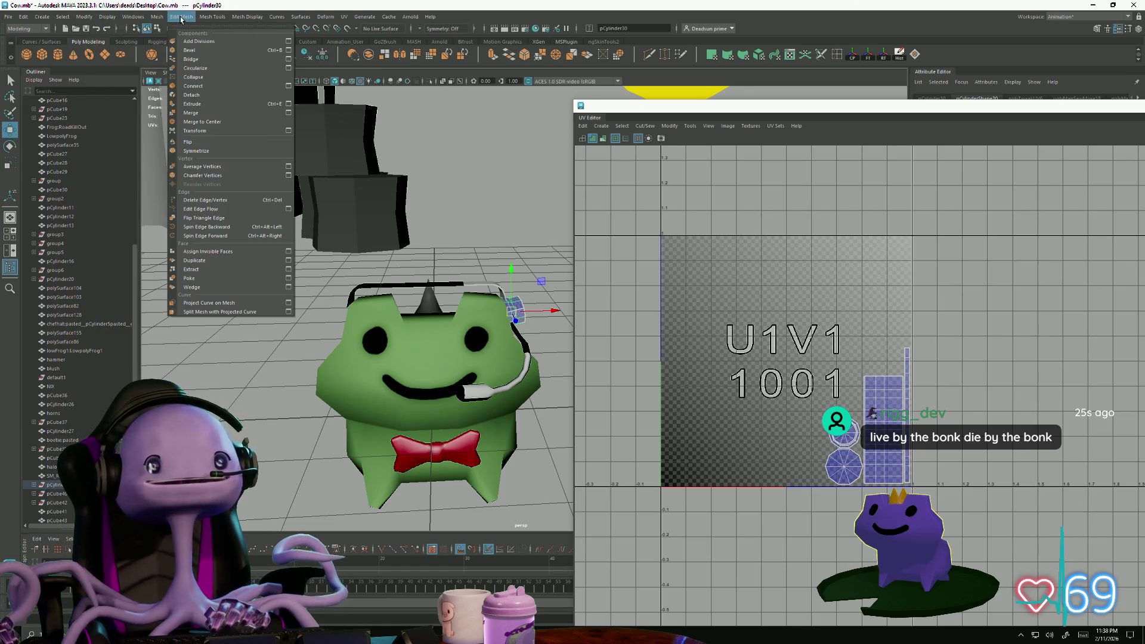
pyautogui.moveTo(219, 23)
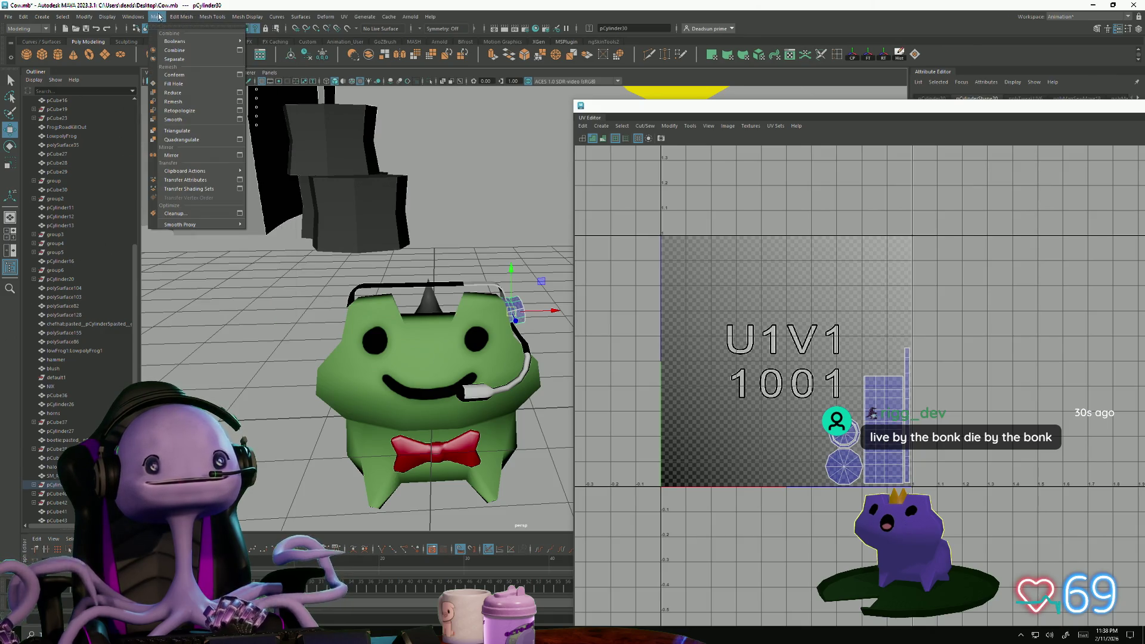
pyautogui.click(171, 155)
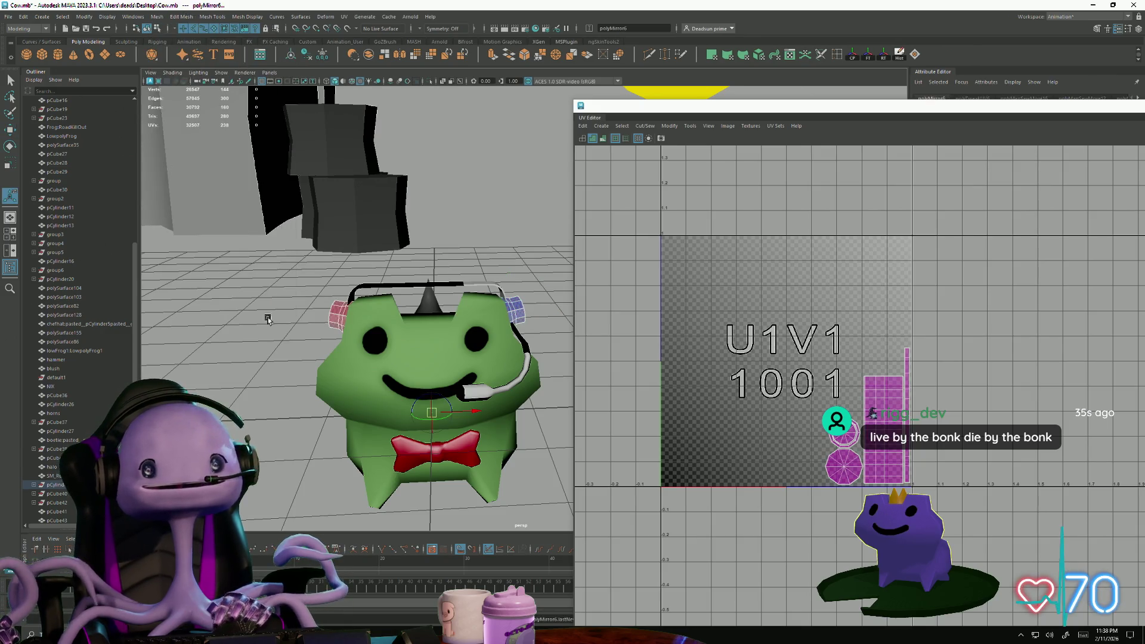
# - Flip the mirrored ear cup's UV shells and move them into the U2V1 tile
pyautogui.click(284, 354)
pyautogui.click(338, 319)
pyautogui.moveTo(880, 400); pyautogui.dragTo(909, 399, button='right')
pyautogui.moveTo(930, 500); pyautogui.dragTo(642, 168)
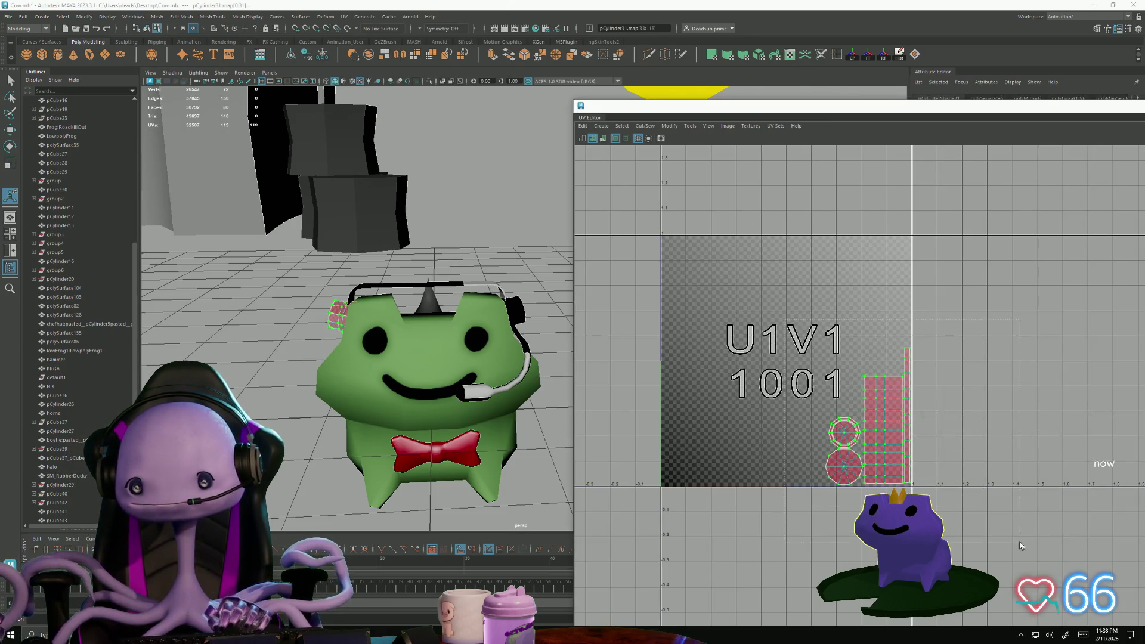
pyautogui.click(643, 126)
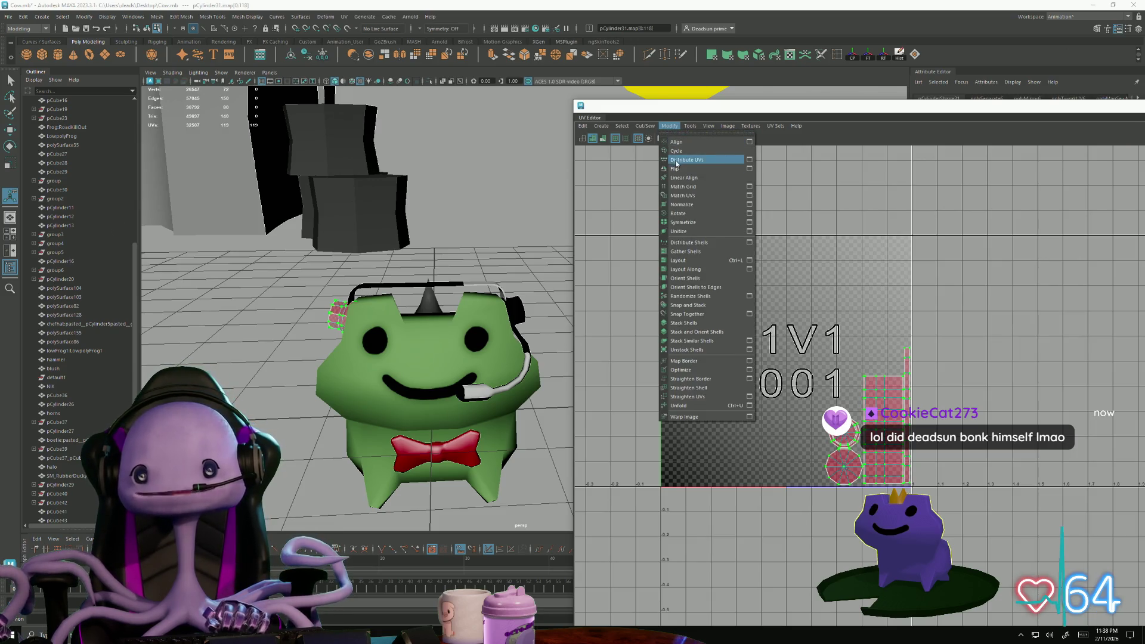
pyautogui.click(674, 169)
pyautogui.press('w')
pyautogui.moveTo(875, 381); pyautogui.dragTo(963, 278, button='middle')
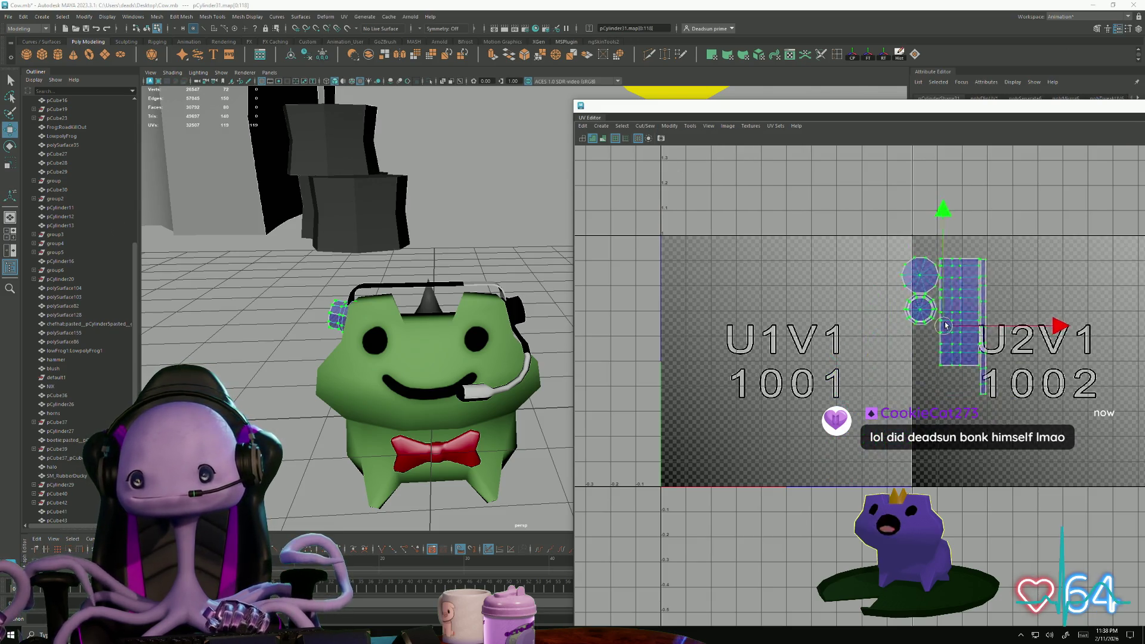
# - Return to object mode and select the left headset earpiece and microphone boom
pyautogui.scroll(3, 401, 344)
pyautogui.moveTo(400, 344)
pyautogui.keyDown('alt'); pyautogui.mouseDown()
pyautogui.moveTo(350, 400)
pyautogui.moveTo(401, 401)
pyautogui.moveTo(382, 255)
pyautogui.mouseUp(); pyautogui.keyUp('alt')
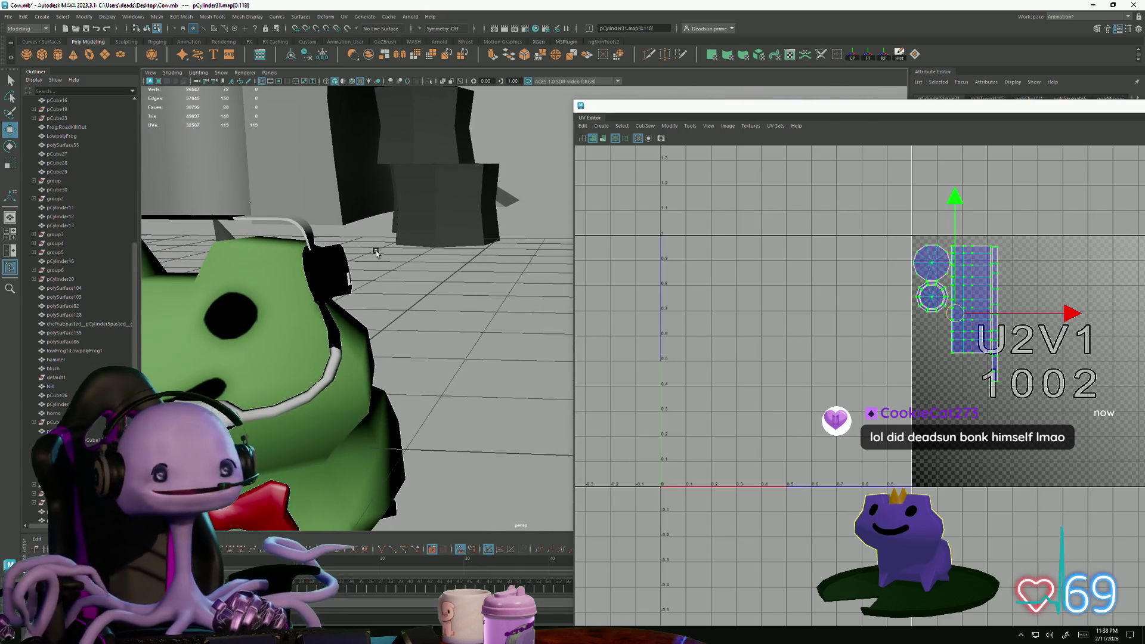
pyautogui.moveTo(333, 259)
pyautogui.mouseDown(button='right')
pyautogui.moveTo(310, 280)
pyautogui.moveTo(313, 298)
pyautogui.mouseUp(button='right')
pyautogui.moveTo(313, 298)
pyautogui.keyDown('alt'); pyautogui.mouseDown()
pyautogui.moveTo(293, 337)
pyautogui.moveTo(358, 325)
pyautogui.mouseUp(); pyautogui.keyUp('alt')
pyautogui.click(319, 281)
pyautogui.moveTo(319, 281)
pyautogui.keyDown('alt'); pyautogui.mouseDown()
pyautogui.moveTo(358, 345)
pyautogui.moveTo(366, 390)
pyautogui.mouseUp(); pyautogui.keyUp('alt')
pyautogui.click(460, 374)
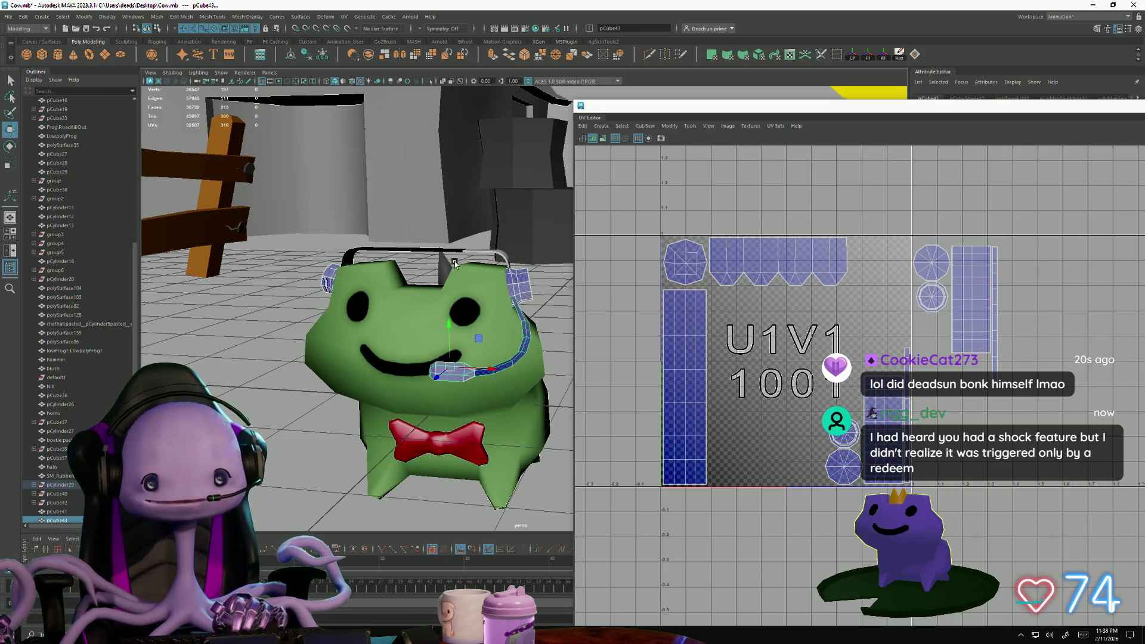
# - Add the headband to the selection and move its UV shell from U2V1 into U1V1
pyautogui.keyDown('shift'); pyautogui.click(471, 248); pyautogui.keyUp('shift')
pyautogui.keyDown('alt'); pyautogui.moveTo(788, 351); pyautogui.dragTo(655, 341, button='middle'); pyautogui.keyUp('alt')
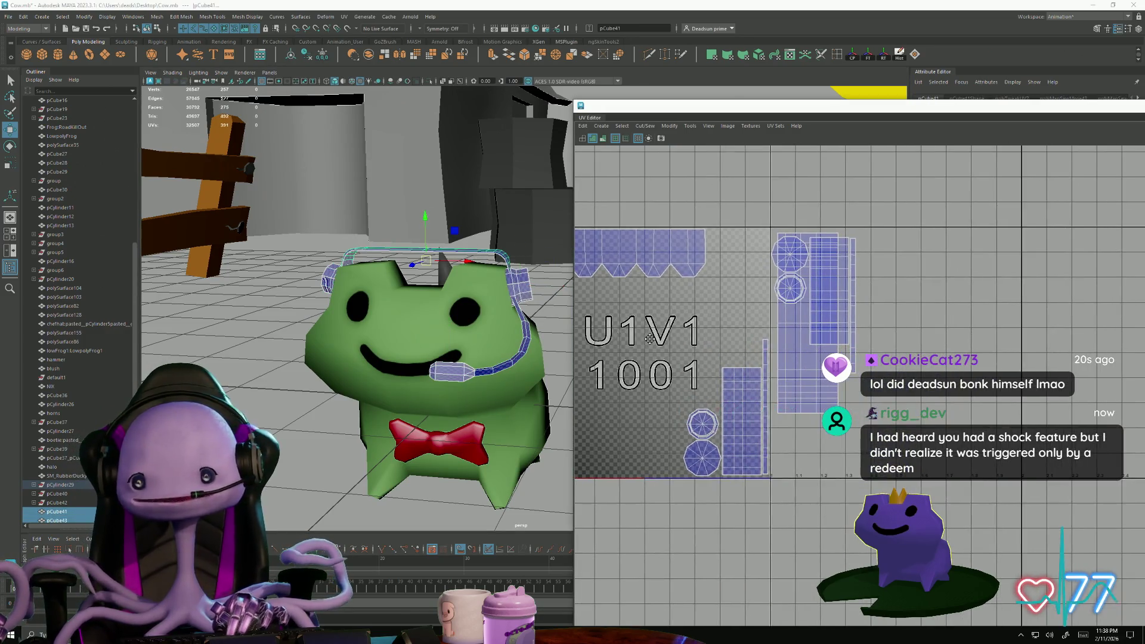
pyautogui.moveTo(783, 378); pyautogui.dragTo(807, 391, button='right')
pyautogui.click(807, 391)
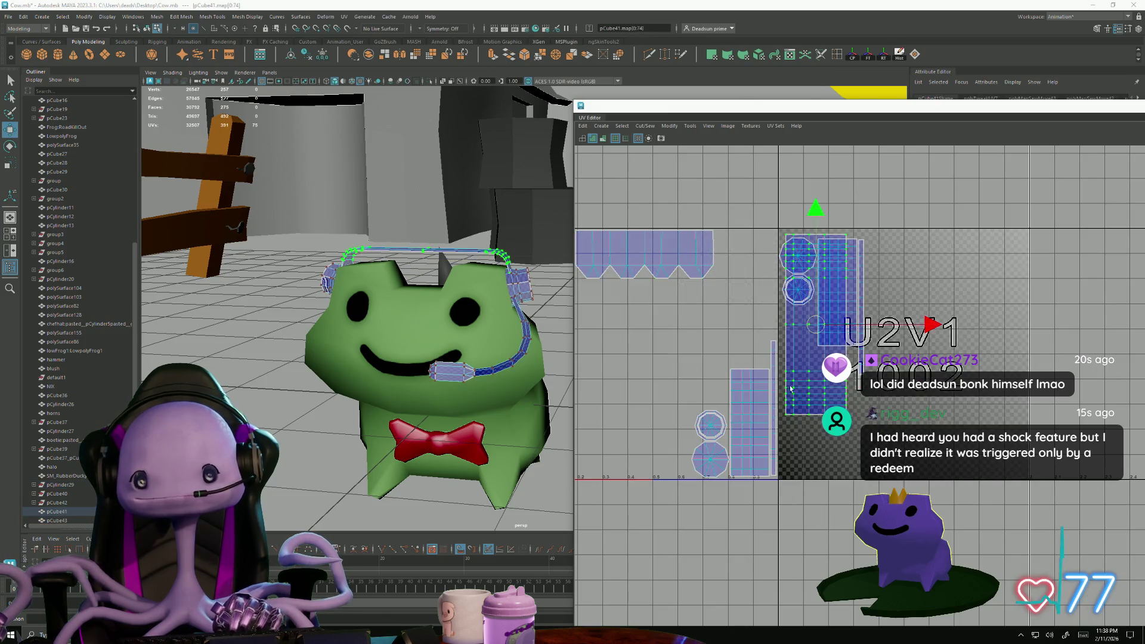
pyautogui.keyDown('alt'); pyautogui.moveTo(802, 350); pyautogui.dragTo(915, 353, button='middle'); pyautogui.keyUp('alt')
pyautogui.moveTo(929, 326); pyautogui.dragTo(720, 389)
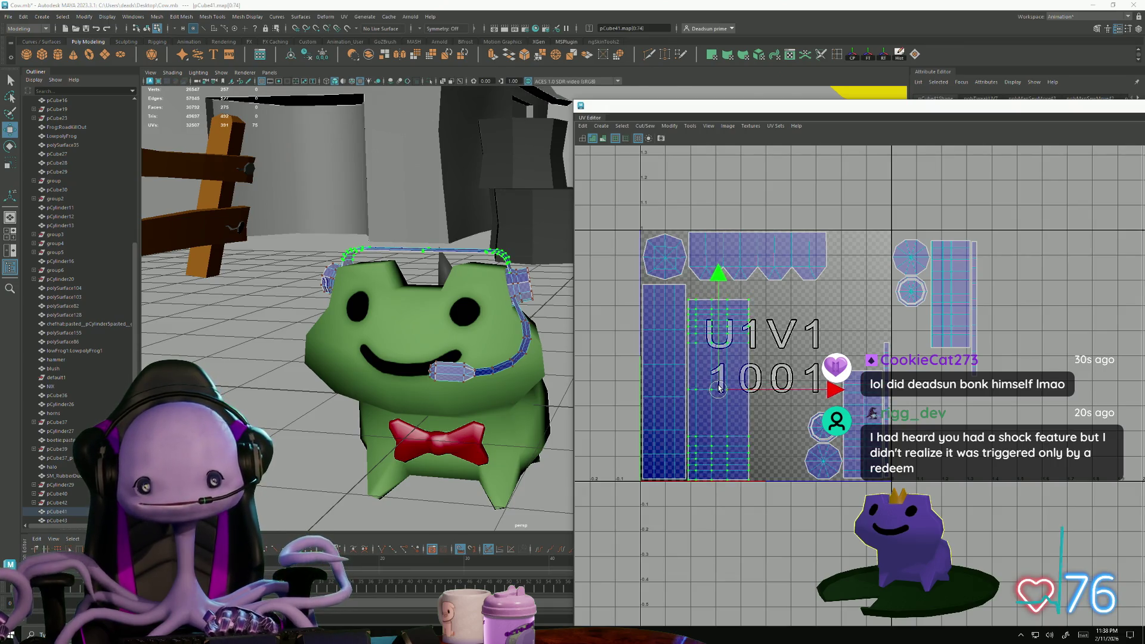
# - Move the three small round earpiece UV shells up into tile 1001
pyautogui.scroll(3, 813, 376)
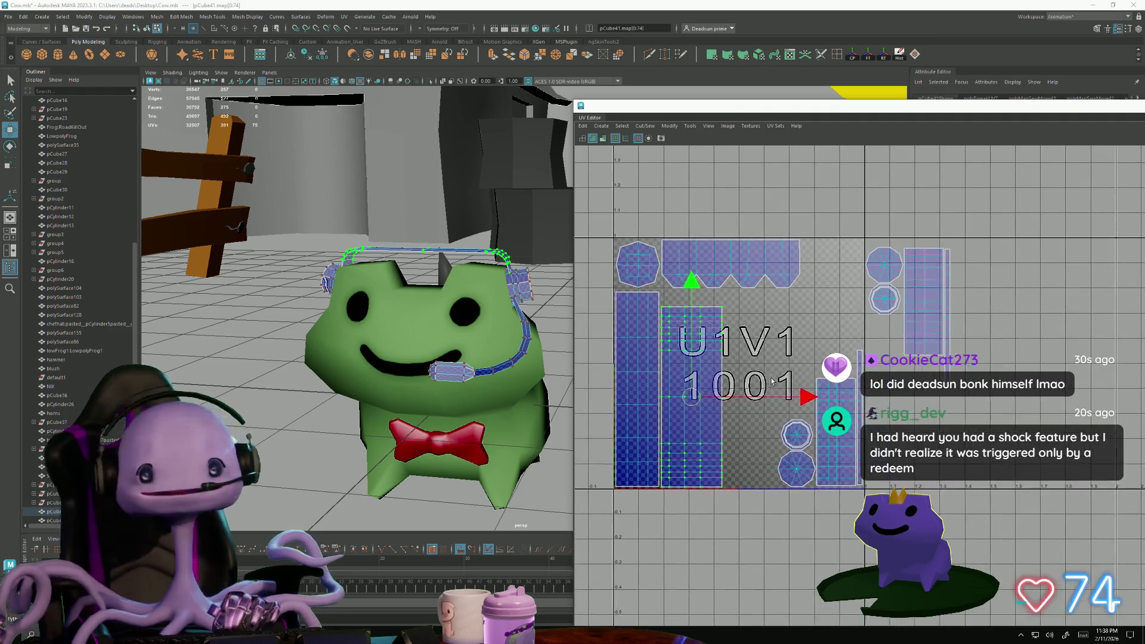
pyautogui.moveTo(423, 316)
pyautogui.keyDown('alt'); pyautogui.mouseDown()
pyautogui.moveTo(479, 351)
pyautogui.moveTo(375, 512)
pyautogui.mouseUp(); pyautogui.keyUp('alt')
pyautogui.scroll(-3, 1036, 393)
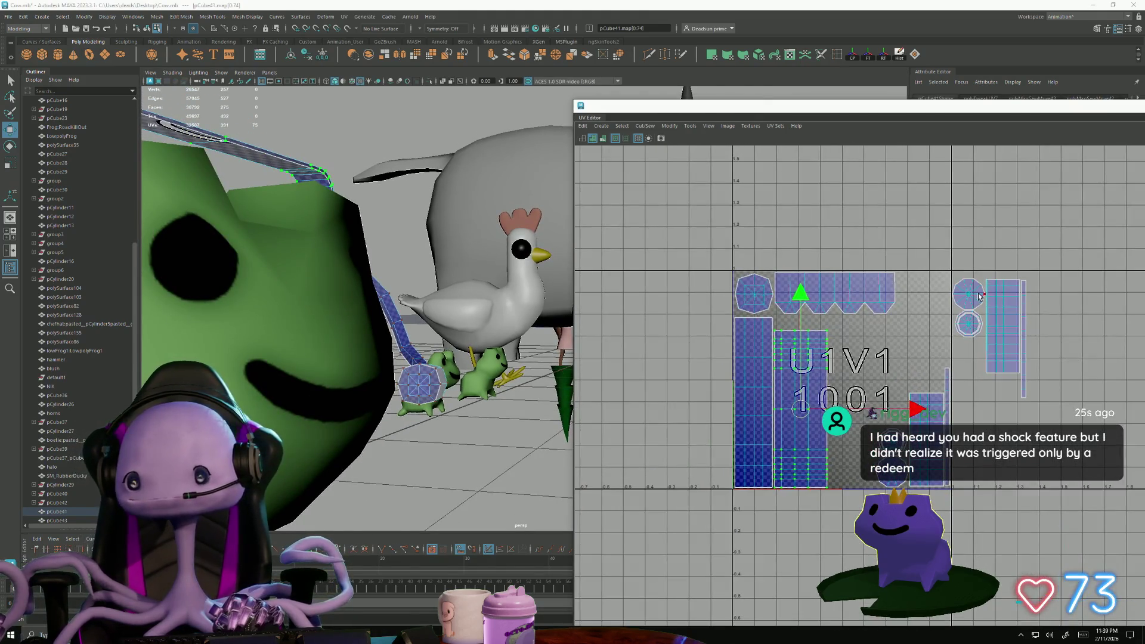
pyautogui.click(977, 297)
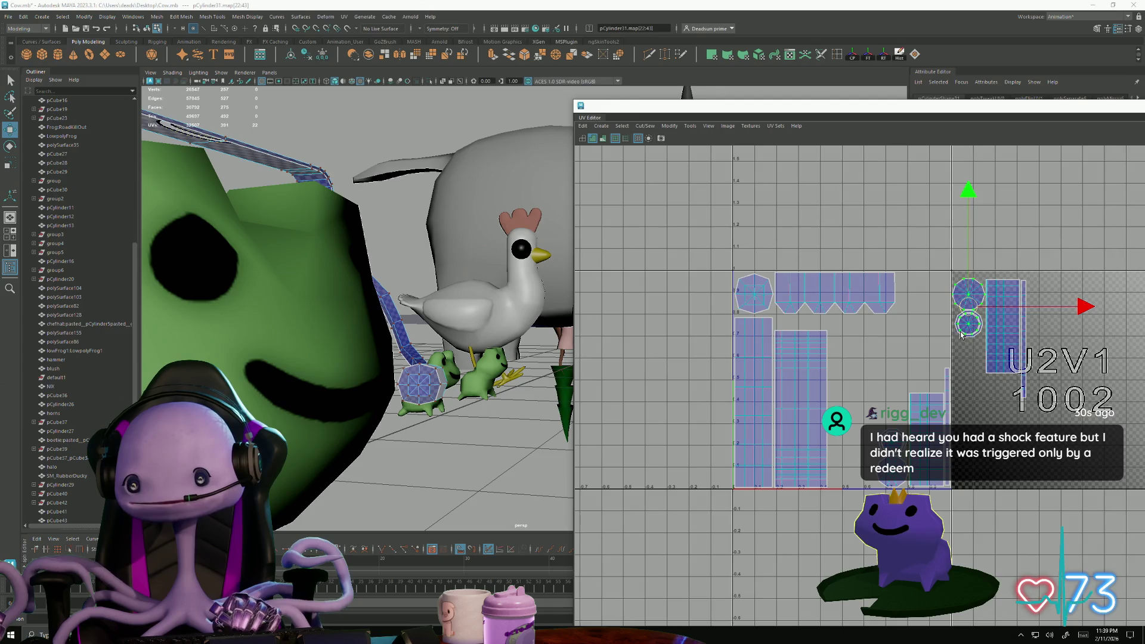
pyautogui.moveTo(966, 311); pyautogui.dragTo(847, 353)
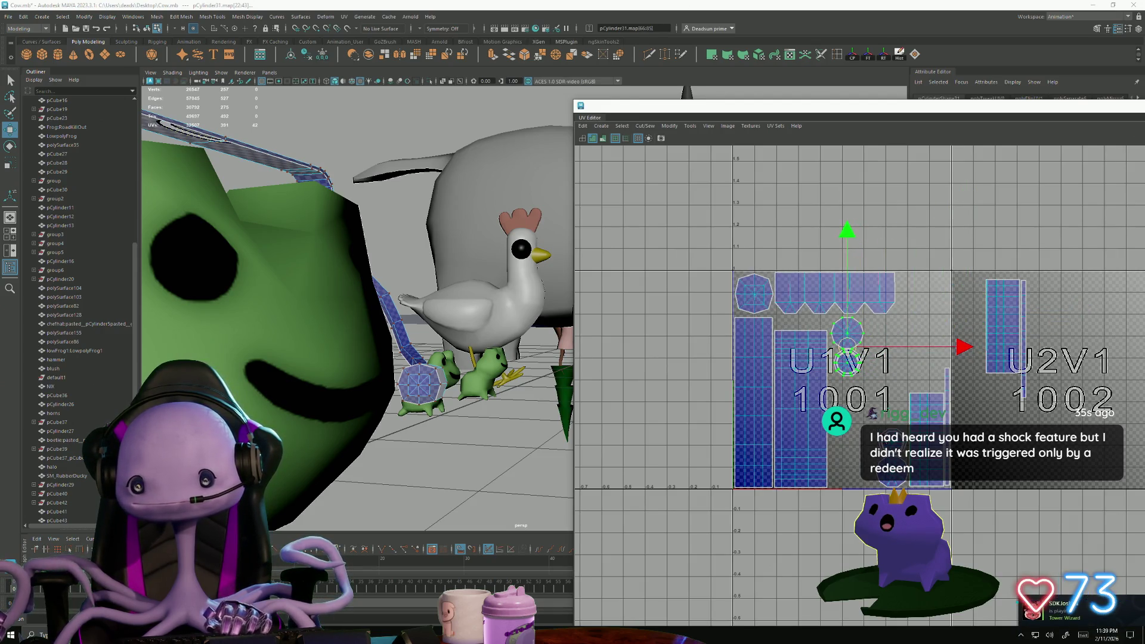
pyautogui.click(883, 451)
pyautogui.moveTo(893, 447)
pyautogui.mouseDown()
pyautogui.moveTo(868, 438)
pyautogui.moveTo(879, 365)
pyautogui.moveTo(847, 396)
pyautogui.mouseUp()
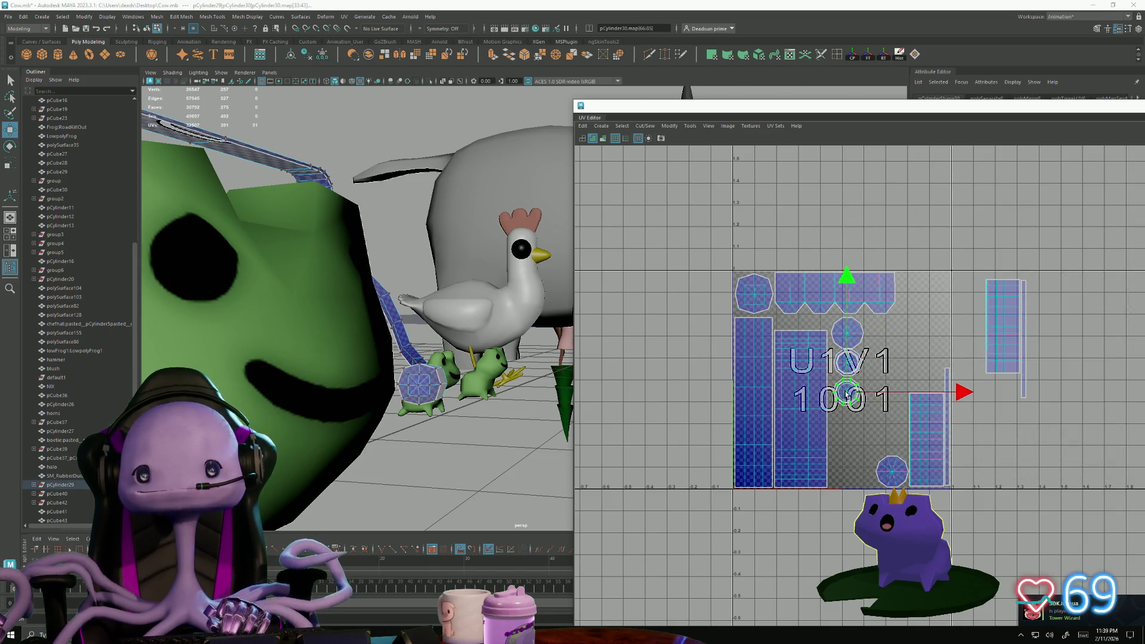
pyautogui.click(890, 474)
pyautogui.moveTo(890, 473); pyautogui.dragTo(846, 426)
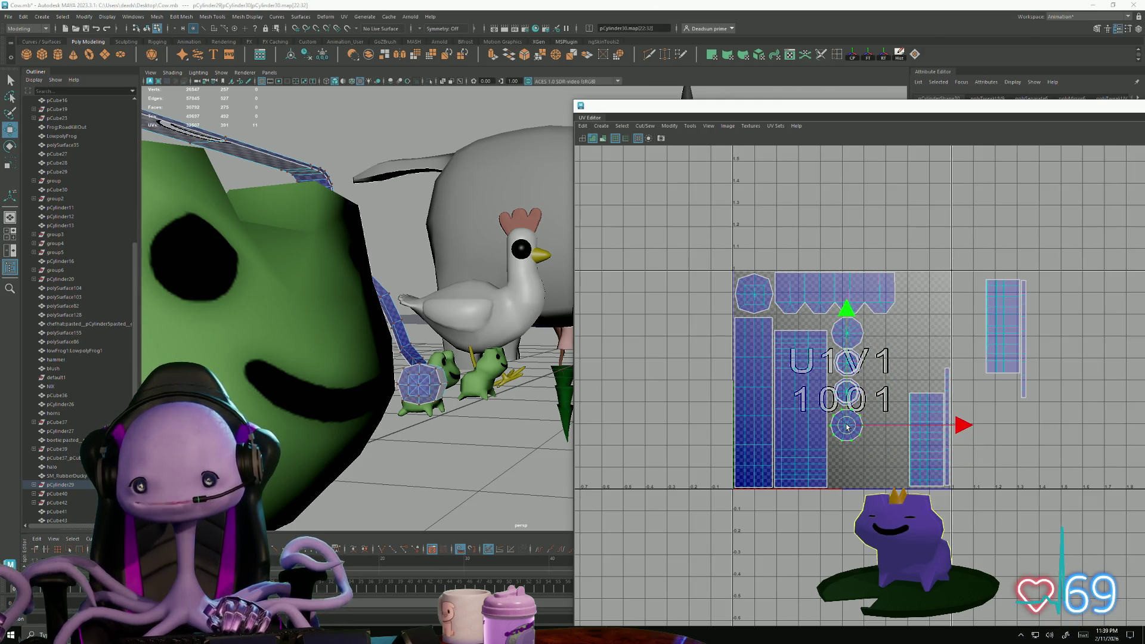
pyautogui.keyDown('alt'); pyautogui.moveTo(874, 417); pyautogui.dragTo(875, 240, button='middle'); pyautogui.keyUp('alt')
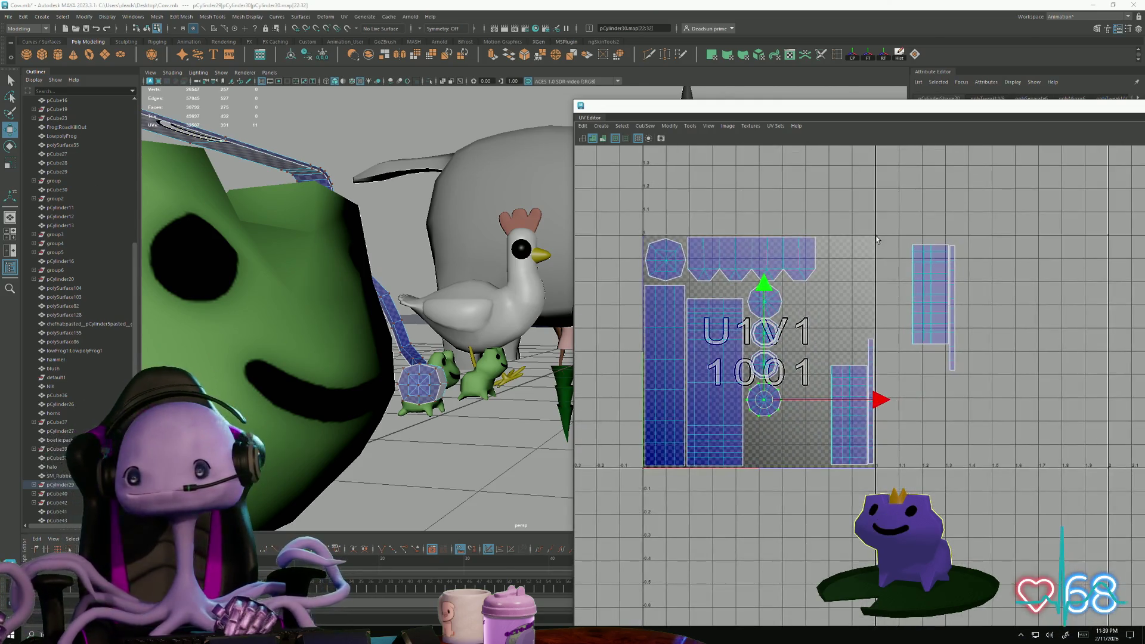
pyautogui.click(911, 276)
# - Move the tall and narrow shells from U2V1 into U1V1
pyautogui.moveTo(928, 299)
pyautogui.mouseDown()
pyautogui.moveTo(800, 411)
pyautogui.moveTo(807, 418)
pyautogui.moveTo(846, 328)
pyautogui.moveTo(846, 298)
pyautogui.moveTo(847, 312)
pyautogui.mouseUp()
pyautogui.click(953, 273)
pyautogui.moveTo(953, 273)
pyautogui.mouseDown()
pyautogui.moveTo(849, 365)
pyautogui.moveTo(828, 403)
pyautogui.mouseUp()
pyautogui.scroll(5, 853, 404)
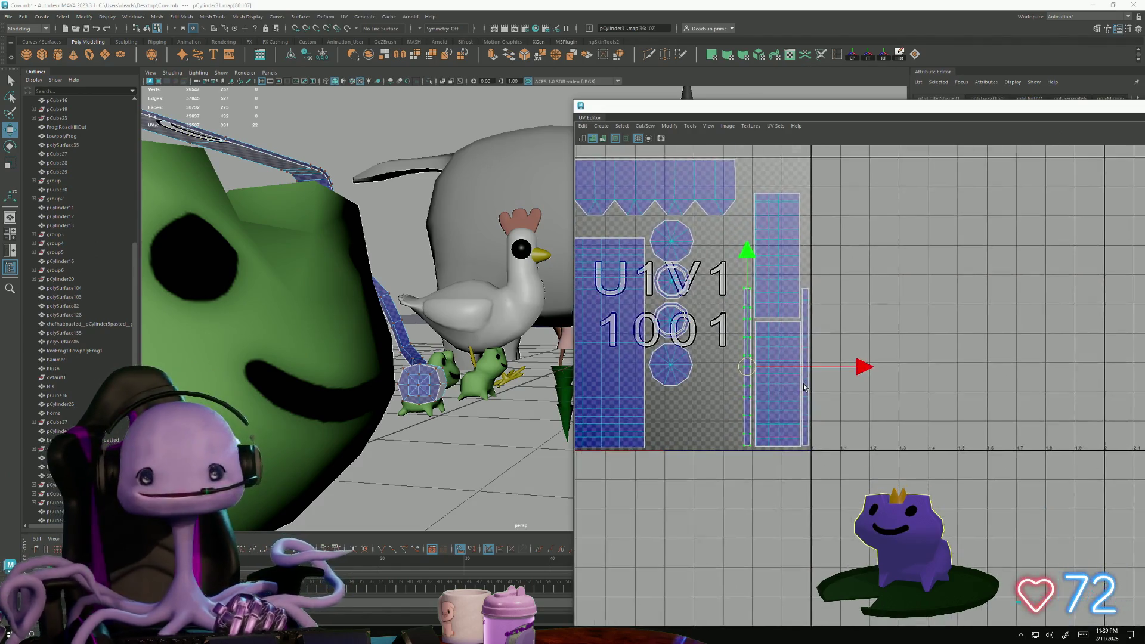
pyautogui.moveTo(730, 362); pyautogui.dragTo(731, 364)
# - Enlarge the two tall strip shells and reposition them inside the tile
pyautogui.keyDown('shift'); pyautogui.click(779, 334); pyautogui.keyUp('shift')
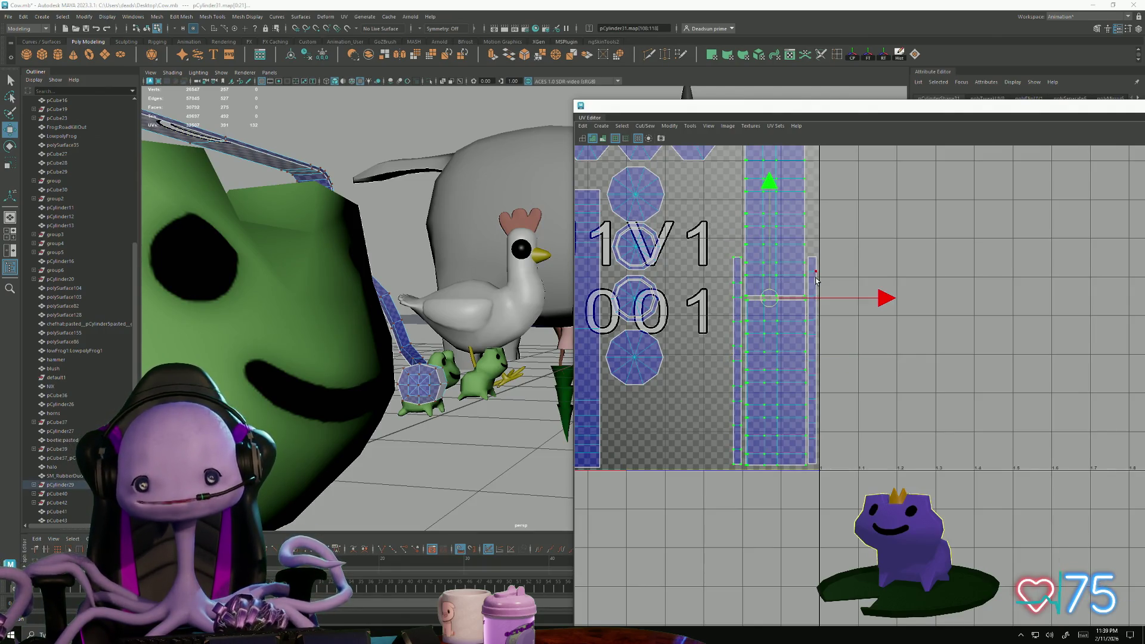
pyautogui.scroll(-2, 739, 409)
pyautogui.keyDown('alt'); pyautogui.moveTo(739, 408); pyautogui.dragTo(770, 486, button='middle'); pyautogui.keyUp('alt')
pyautogui.press('r')
pyautogui.moveTo(825, 416); pyautogui.dragTo(816, 402)
pyautogui.press('w')
pyautogui.press('r')
pyautogui.press('w')
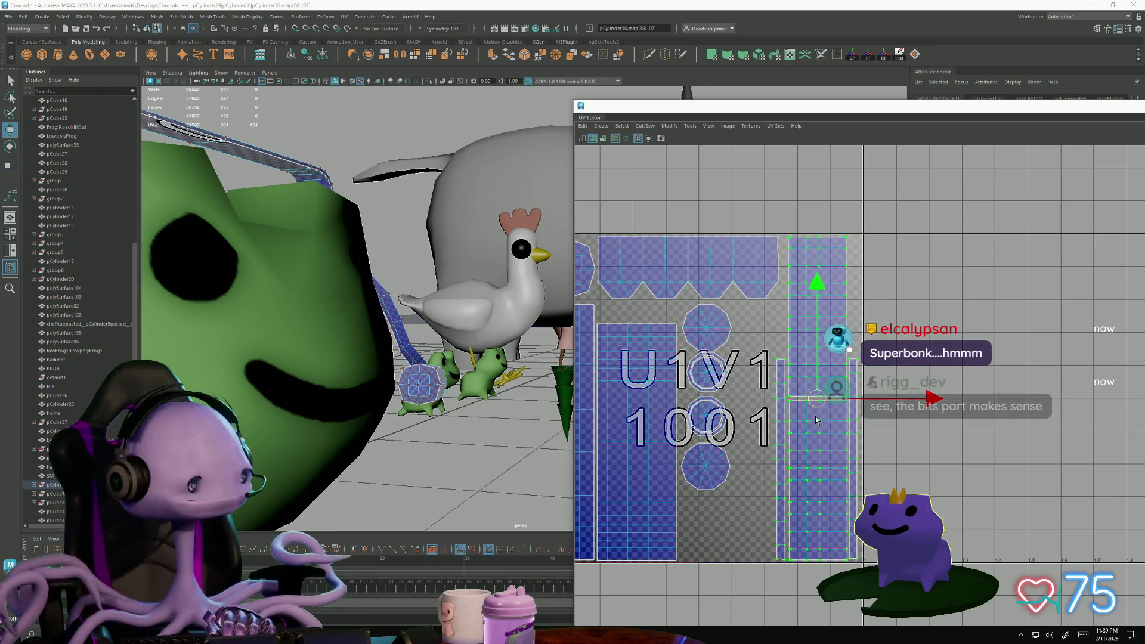
pyautogui.keyDown('alt'); pyautogui.moveTo(803, 419); pyautogui.dragTo(804, 369, button='middle'); pyautogui.keyUp('alt')
pyautogui.scroll(1, 800, 412)
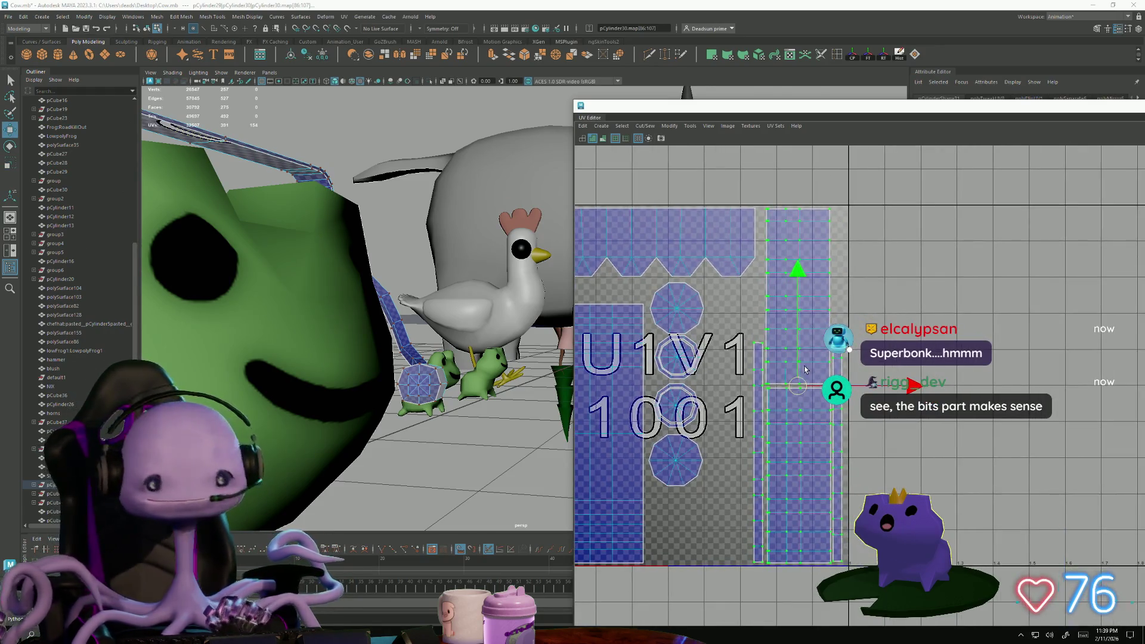
pyautogui.moveTo(799, 384); pyautogui.dragTo(803, 384)
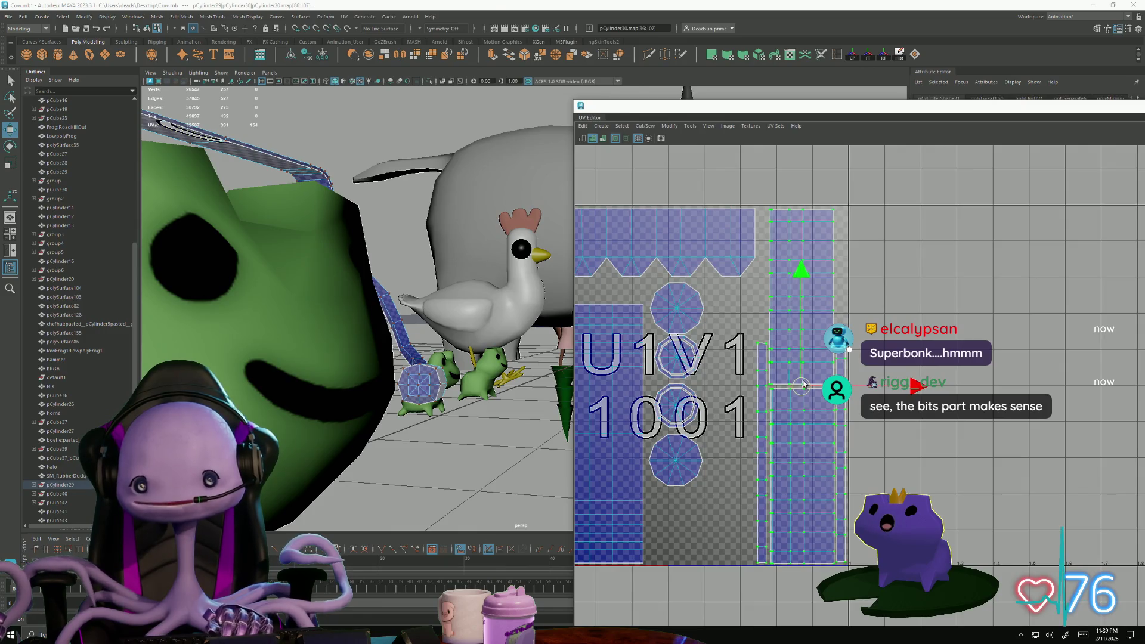
# - Rearrange the octagon shells side by side and enlarge them within U1V1
pyautogui.click(679, 324)
pyautogui.moveTo(679, 312); pyautogui.dragTo(740, 313)
pyautogui.click(678, 452)
pyautogui.moveTo(678, 451); pyautogui.dragTo(679, 309)
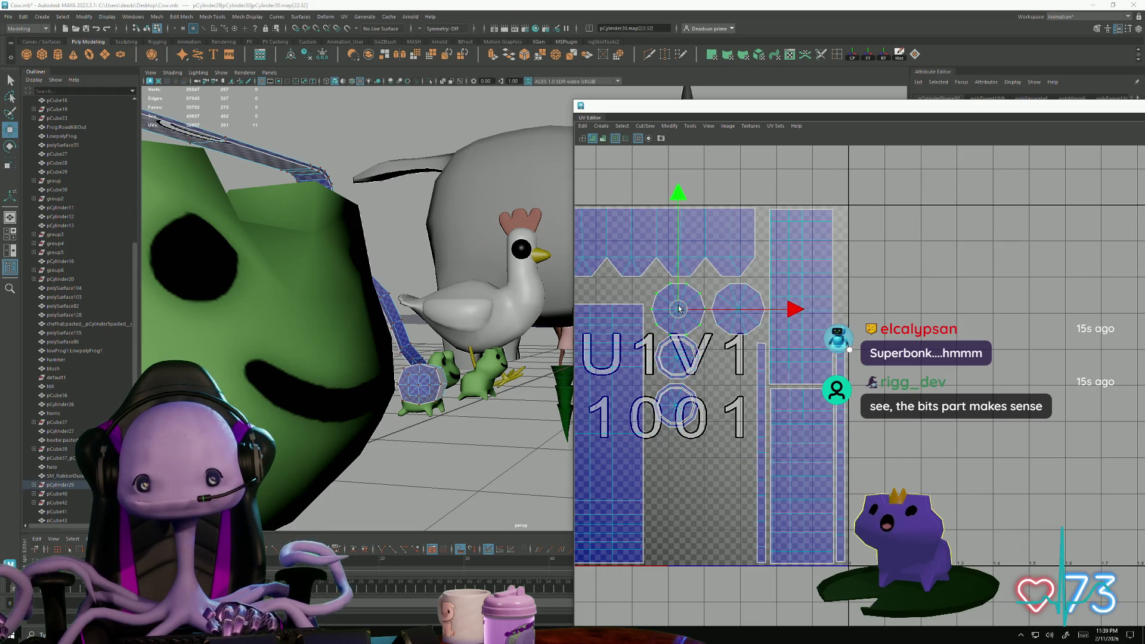
pyautogui.click(680, 357)
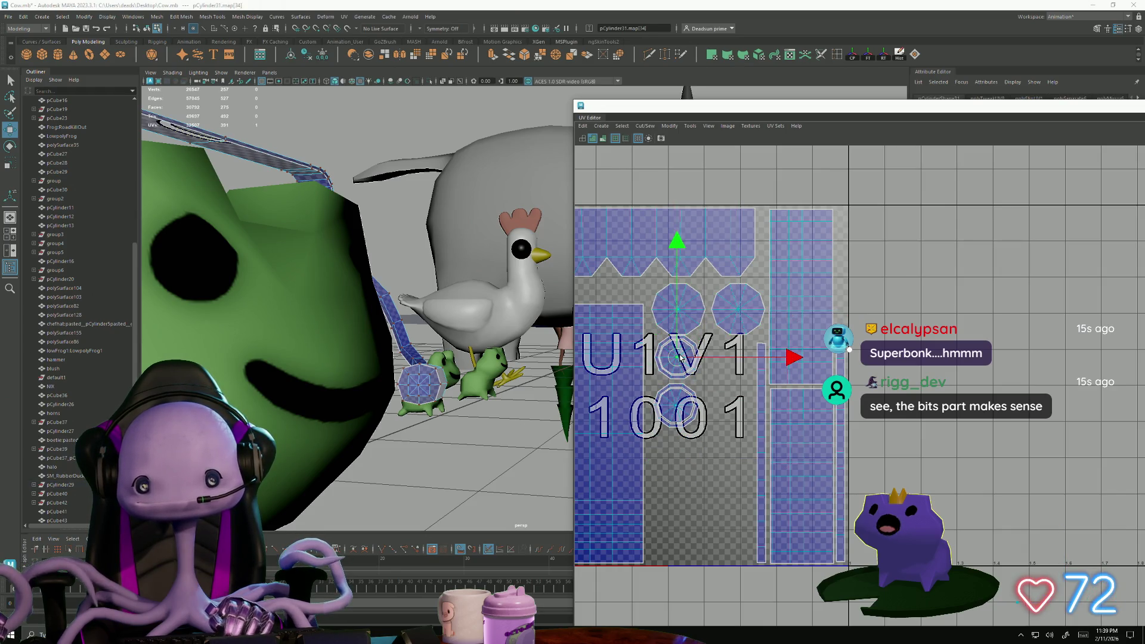
pyautogui.keyDown('shift'); pyautogui.click(680, 406); pyautogui.keyUp('shift')
pyautogui.moveTo(689, 395)
pyautogui.mouseDown()
pyautogui.moveTo(713, 484)
pyautogui.moveTo(751, 459)
pyautogui.moveTo(844, 435)
pyautogui.moveTo(831, 435)
pyautogui.mouseUp()
pyautogui.press('r')
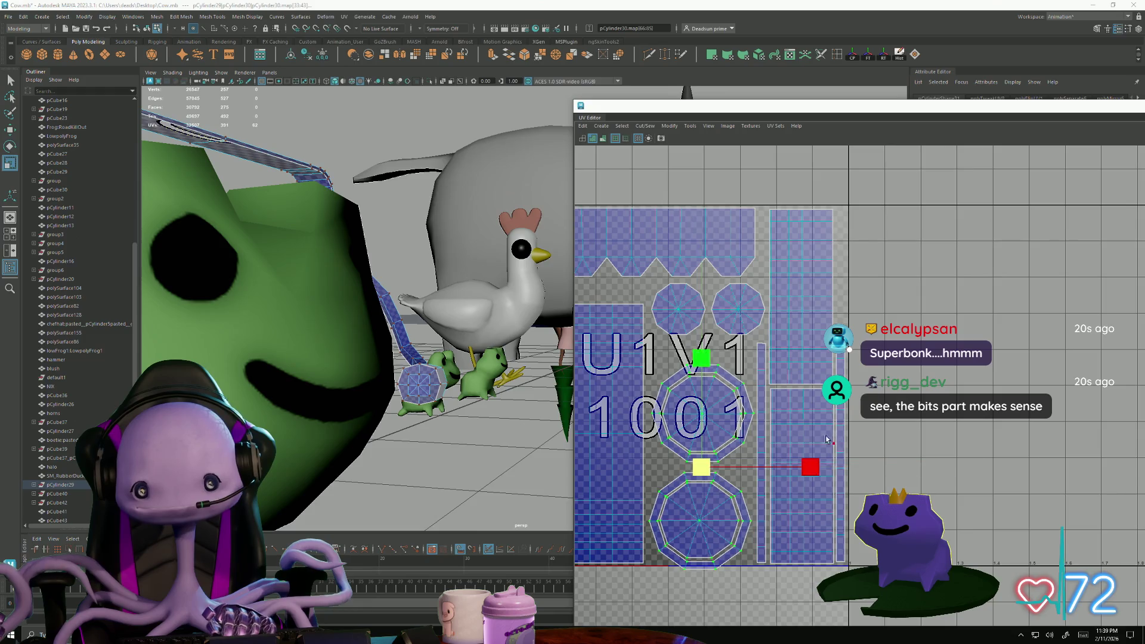
pyautogui.press('w')
pyautogui.moveTo(701, 468); pyautogui.dragTo(702, 459)
# - Frame the packed UV layout and Alt+Tab to the Juna's Frog game window
pyautogui.scroll(-2, 707, 456)
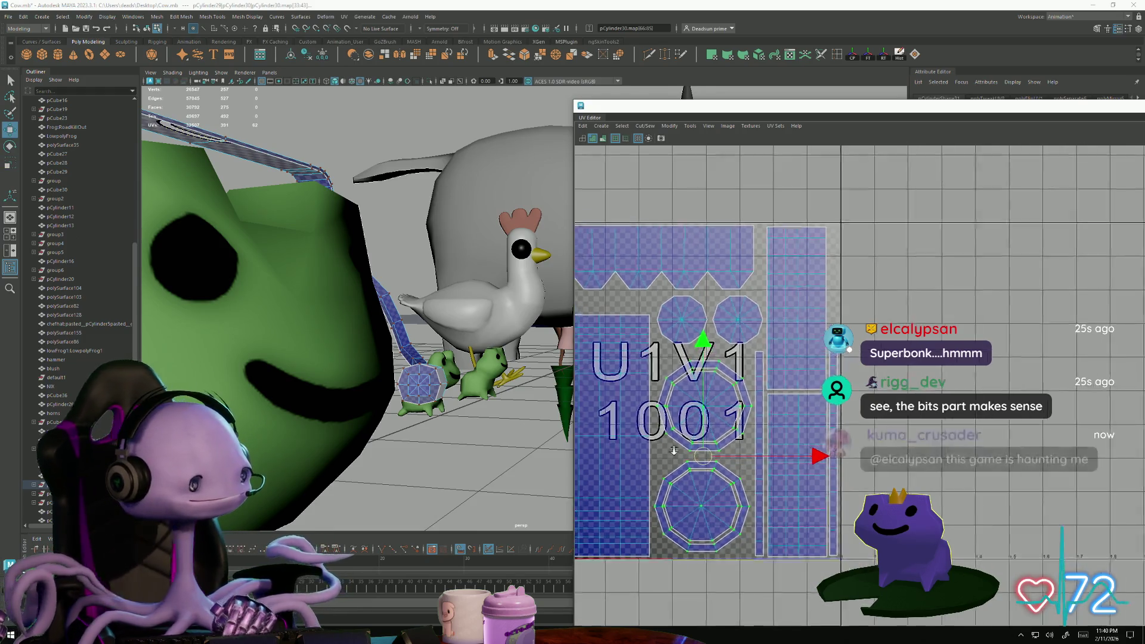
pyautogui.scroll(-2, 714, 448)
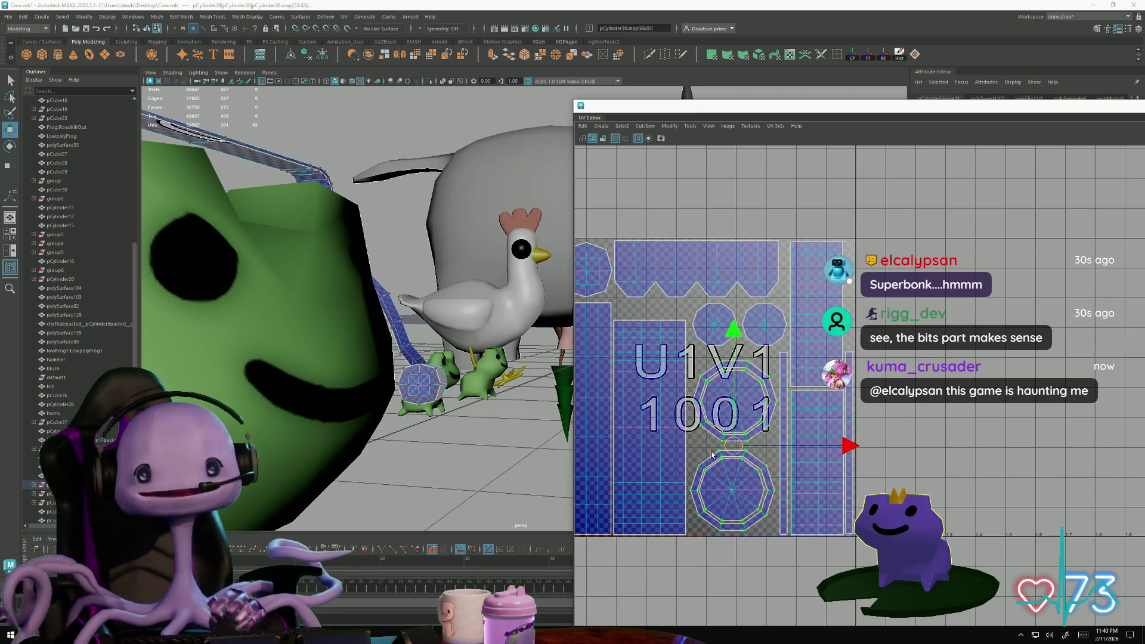
pyautogui.moveTo(669, 443)
pyautogui.keyDown('alt'); pyautogui.mouseDown(button='middle')
pyautogui.moveTo(775, 455)
pyautogui.moveTo(775, 503)
pyautogui.mouseUp(button='middle'); pyautogui.keyUp('alt')
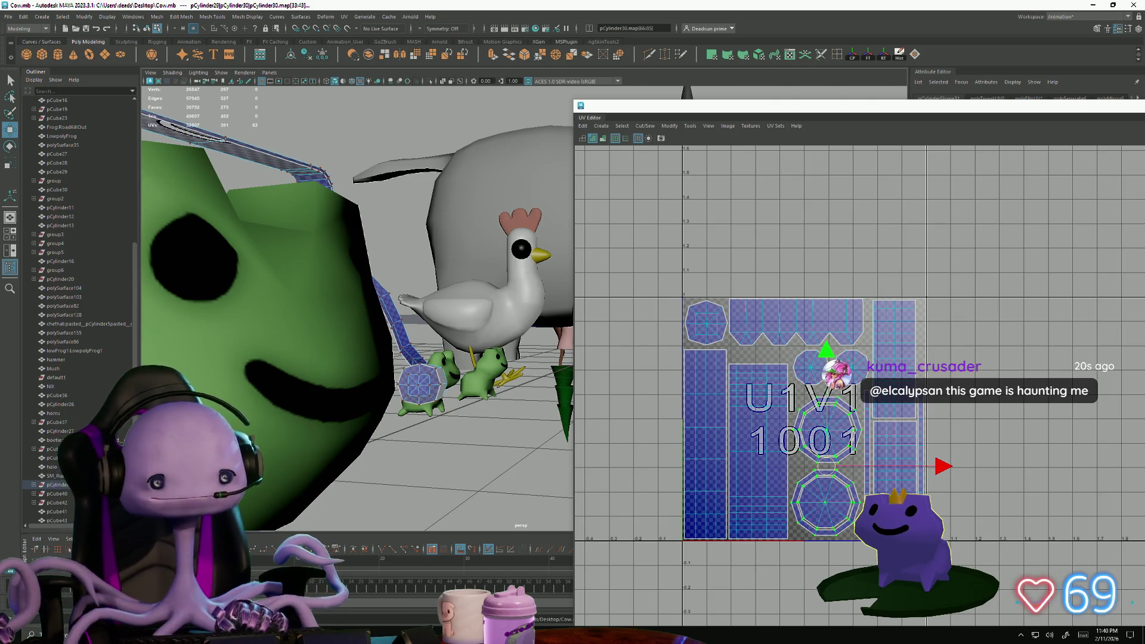
pyautogui.hotkey('alt', 'Tab')
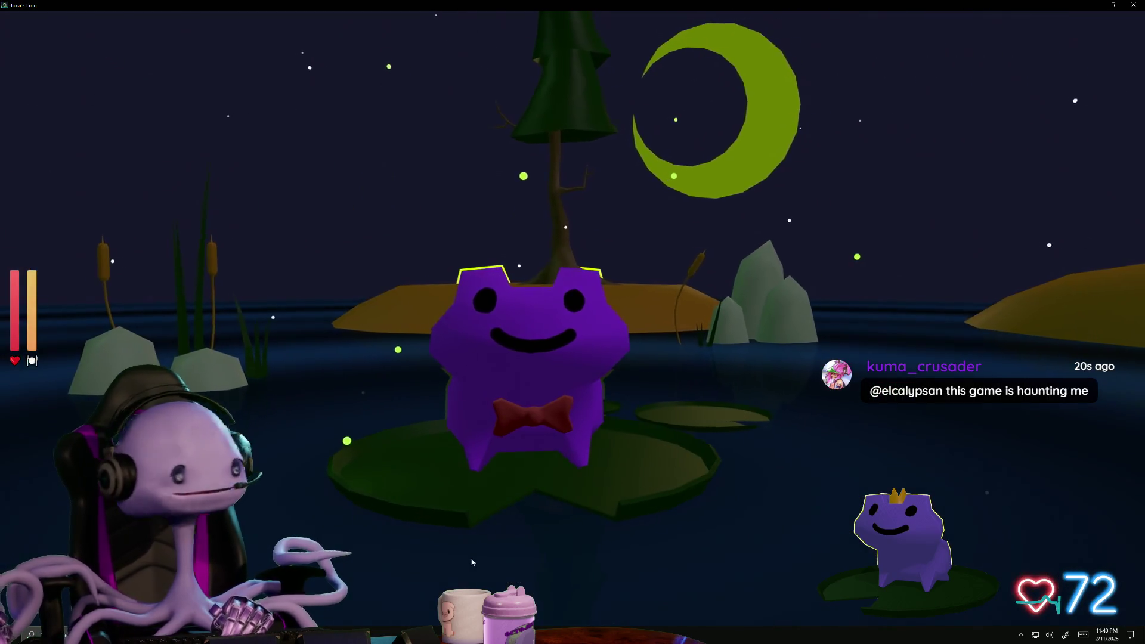
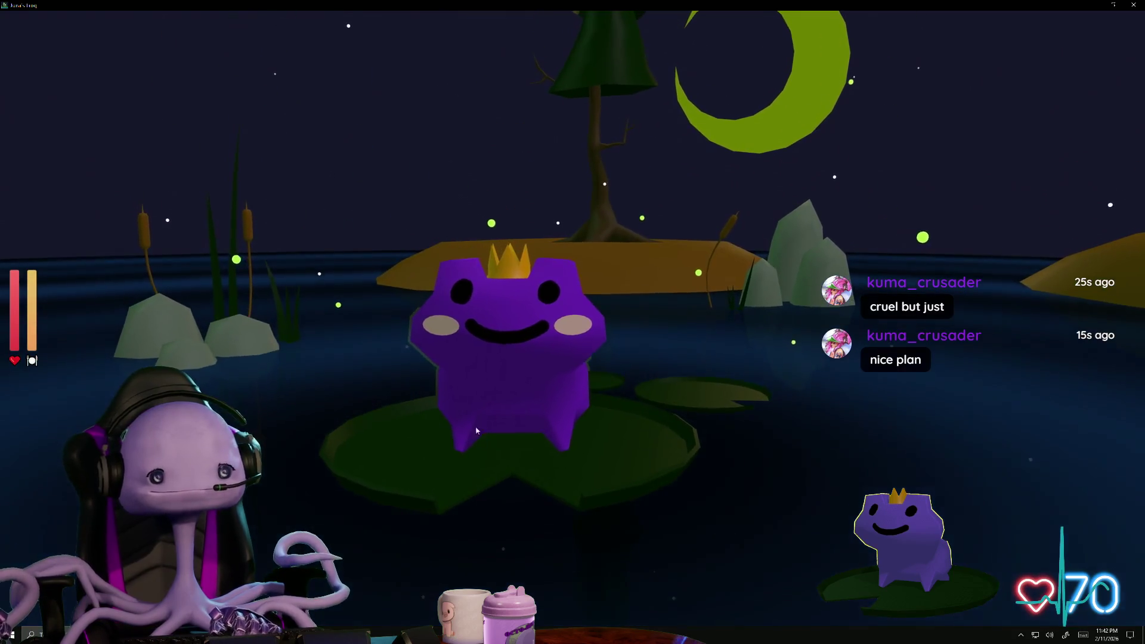
# - Pet the purple frog four times so hearts rise and the counter reaches 71
pyautogui.click(471, 410)
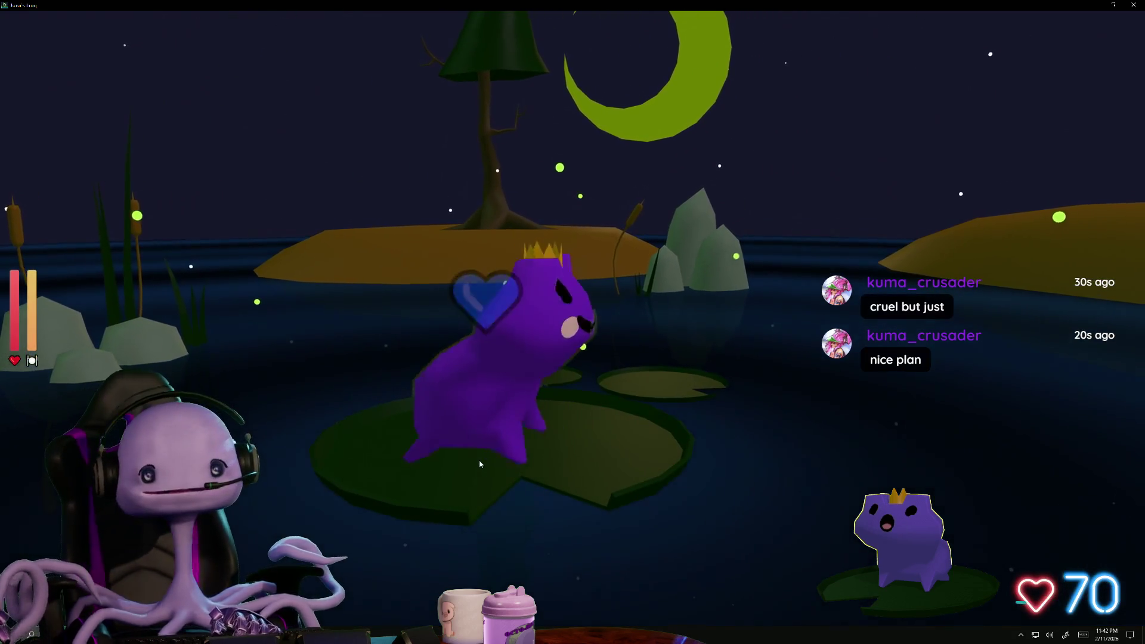
pyautogui.click(519, 402)
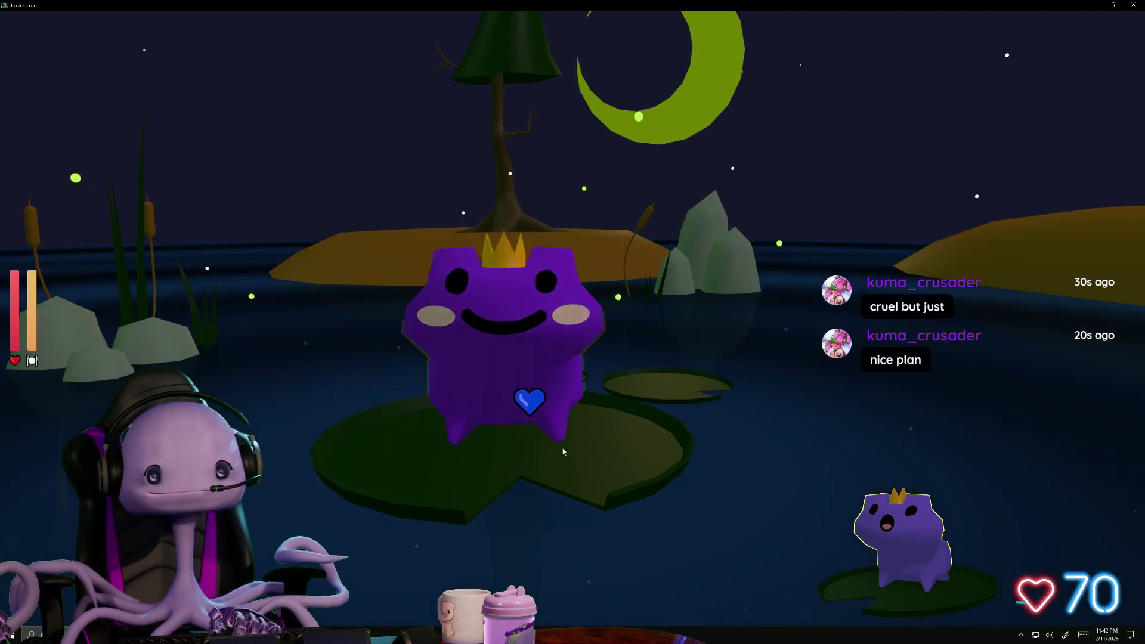
pyautogui.click(523, 381)
pyautogui.click(509, 363)
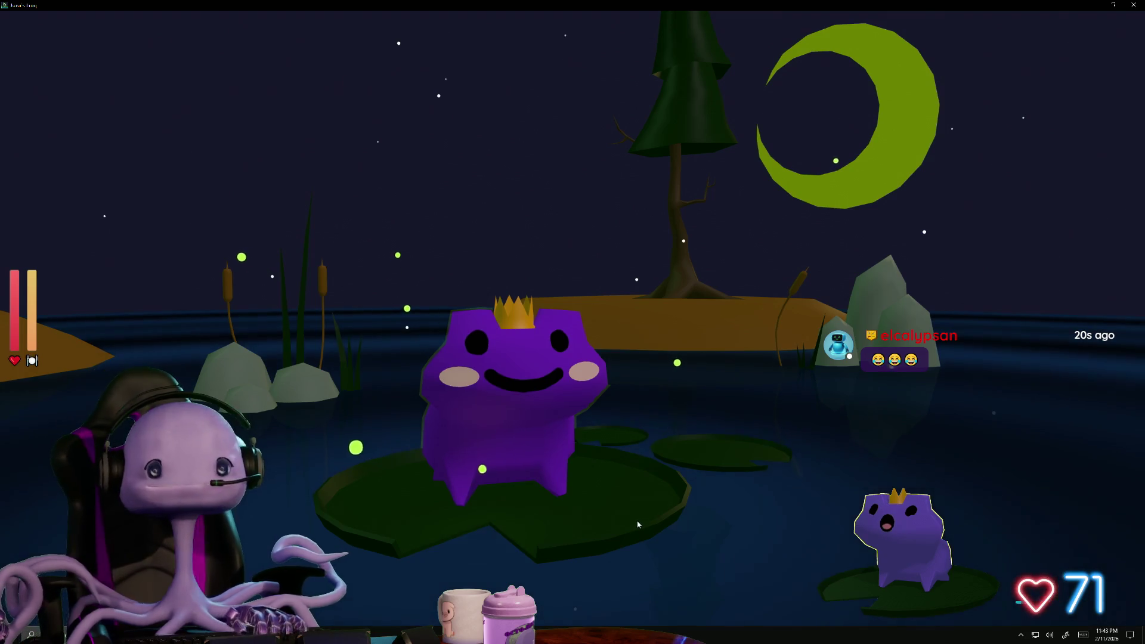
# - Return to the Maya scene, frame the whole frog and switch to object selection mode
pyautogui.hotkey('alt', 'Tab')
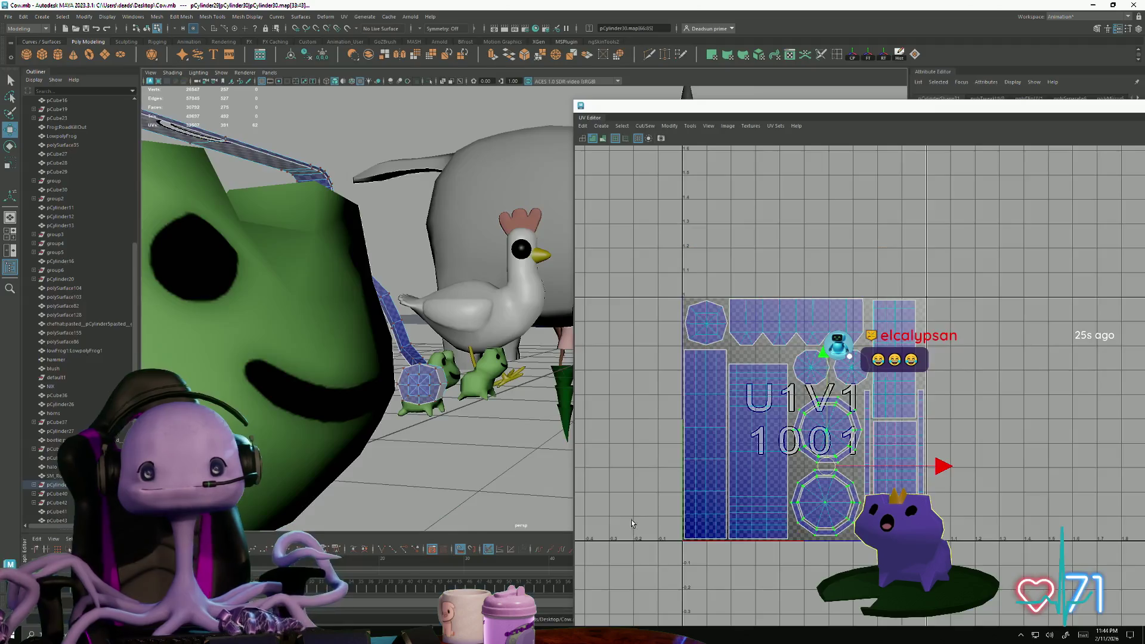
pyautogui.press('f')
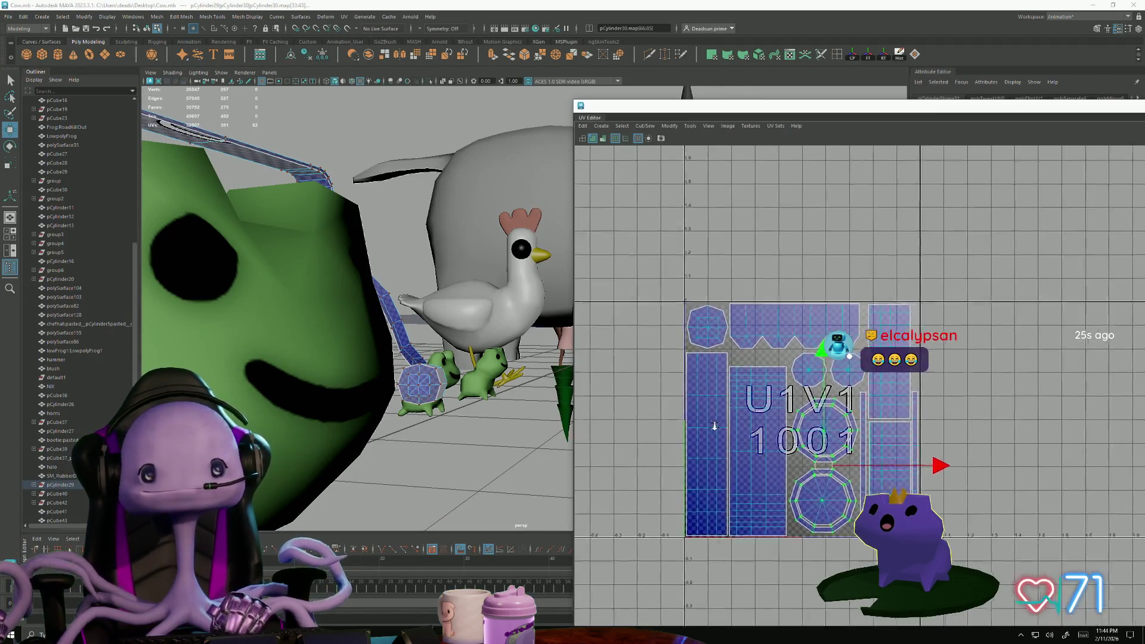
pyautogui.press('f')
pyautogui.scroll(-3, 360, 448)
pyautogui.keyDown('alt'); pyautogui.moveTo(382, 357); pyautogui.dragTo(513, 310); pyautogui.keyUp('alt')
pyautogui.moveTo(516, 301); pyautogui.dragTo(542, 273, button='right')
# - Select both ear-pieces, the headband and the microphone, and frame them with their UV shells
pyautogui.click(507, 307)
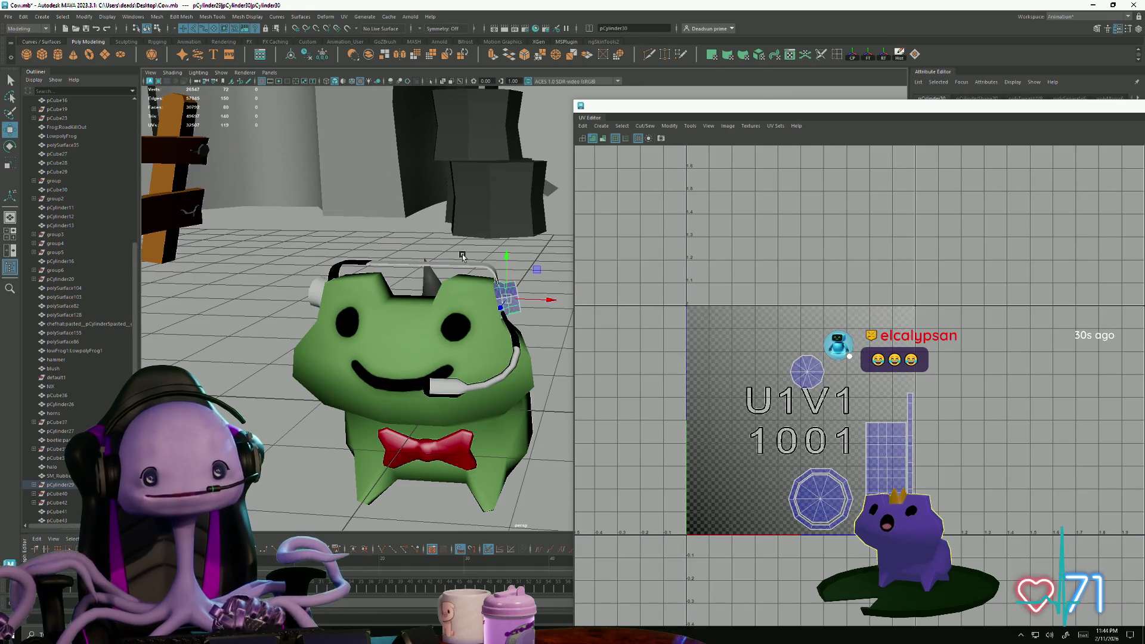
pyautogui.keyDown('shift'); pyautogui.click(439, 264); pyautogui.keyUp('shift')
pyautogui.keyDown('shift'); pyautogui.click(310, 293); pyautogui.keyUp('shift')
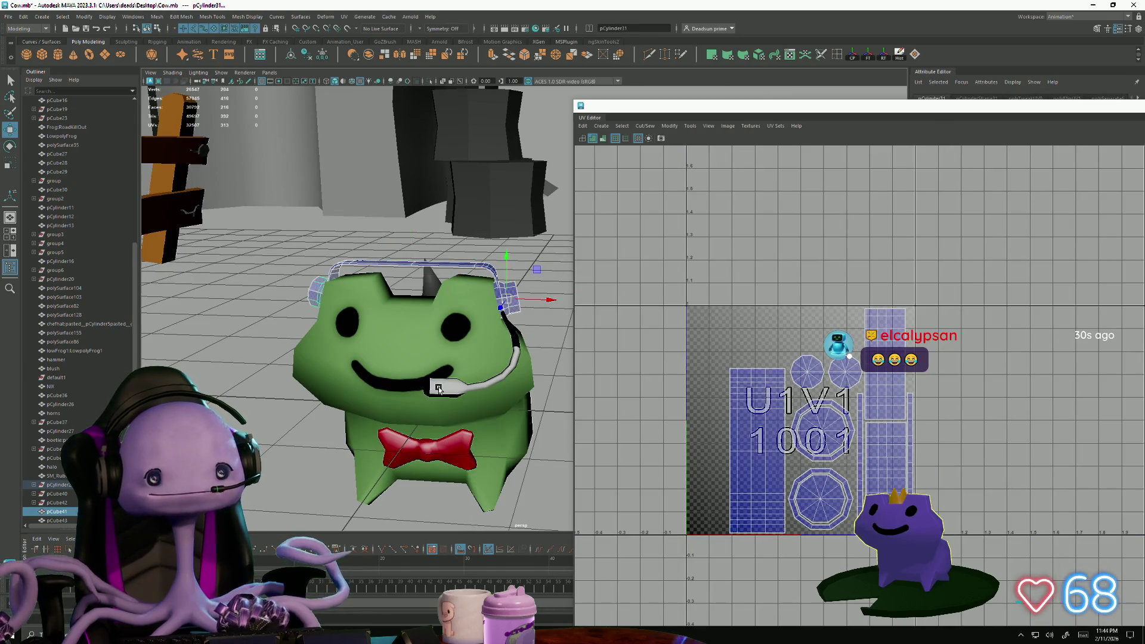
pyautogui.keyDown('shift'); pyautogui.click(471, 386); pyautogui.keyUp('shift')
pyautogui.press('f')
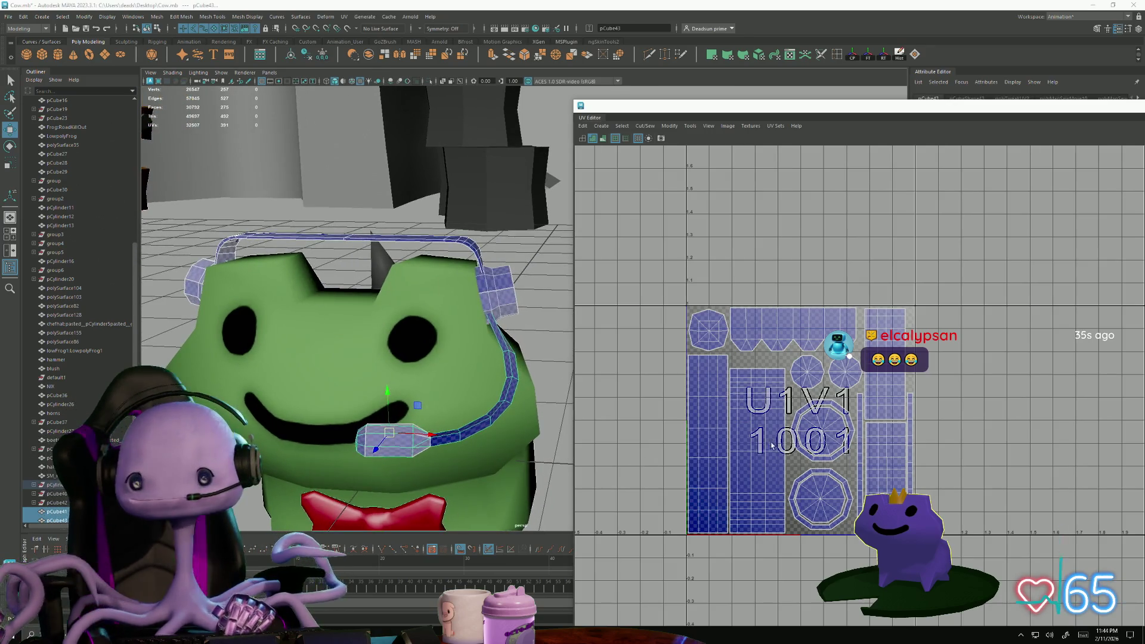
pyautogui.press('f')
pyautogui.scroll(-3, 382, 382)
pyautogui.moveTo(381, 381)
pyautogui.keyDown('alt'); pyautogui.mouseDown()
pyautogui.moveTo(388, 405)
pyautogui.moveTo(397, 395)
pyautogui.mouseUp(); pyautogui.keyUp('alt')
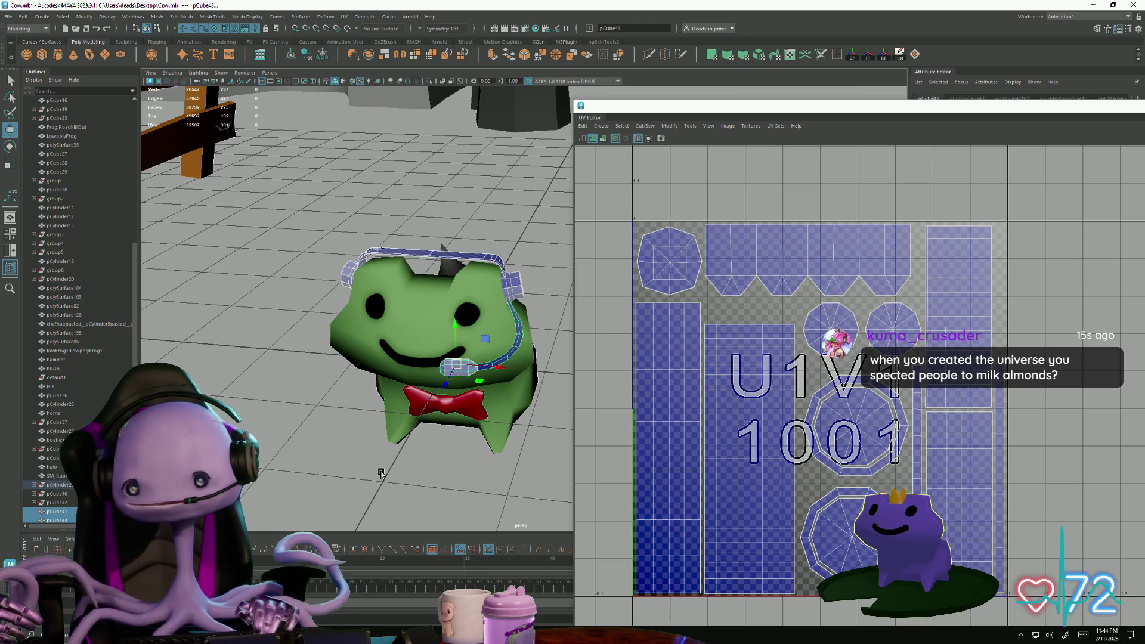
pyautogui.click(14, 18)
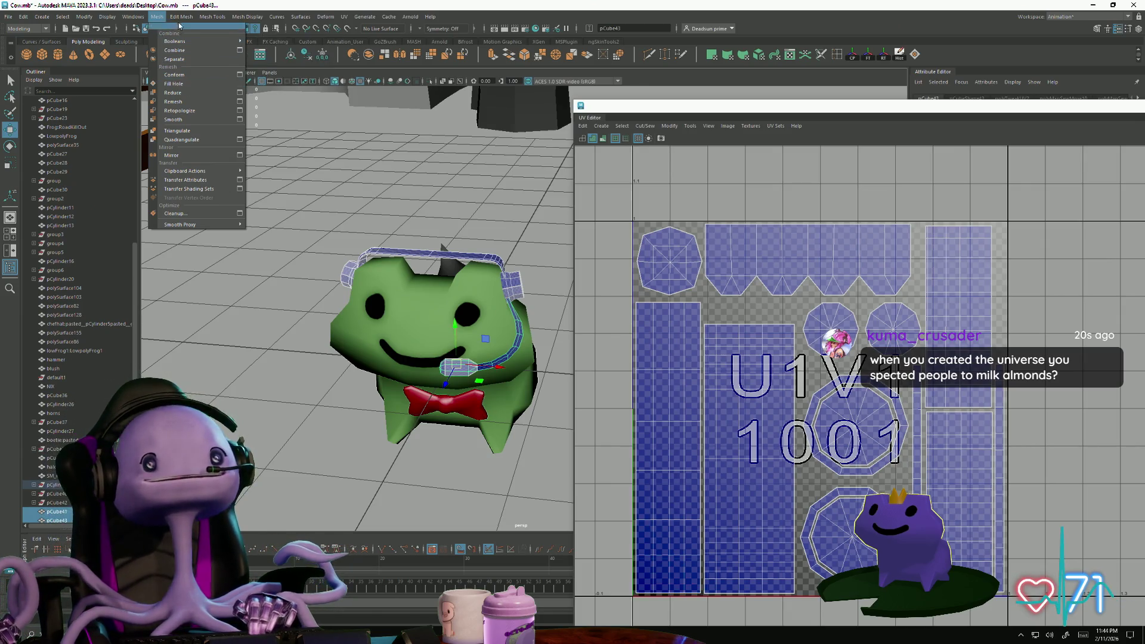
# - Combine the headset parts into pCylinder29_pCylinder30_pCylinder30 and reselect it to check its UVs
pyautogui.moveTo(181, 17)
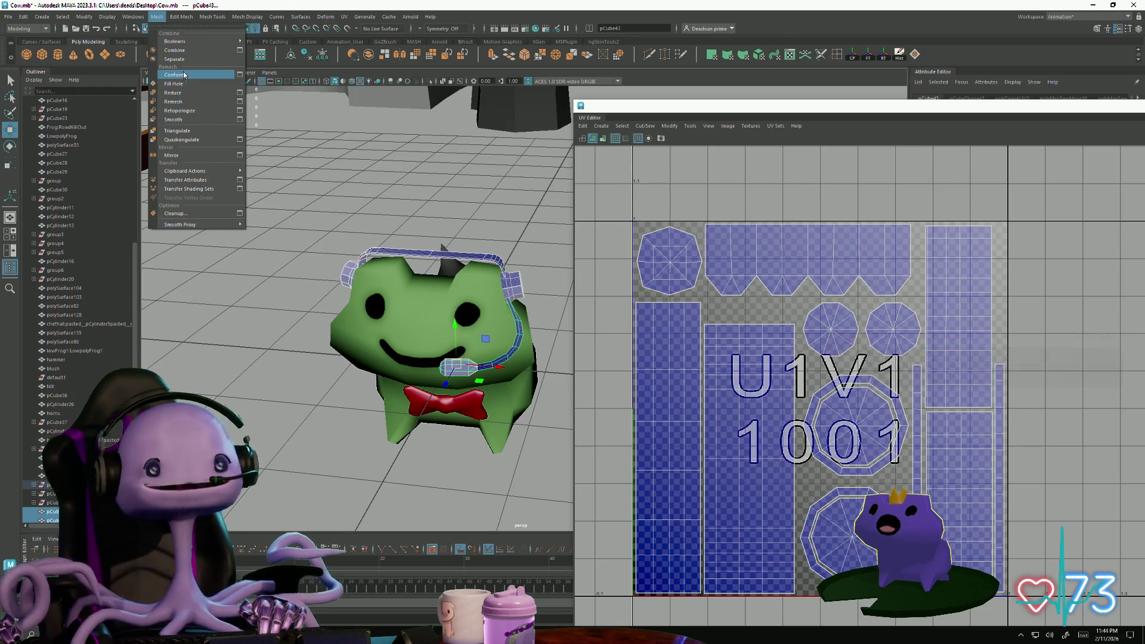
pyautogui.click(176, 50)
pyautogui.click(312, 275)
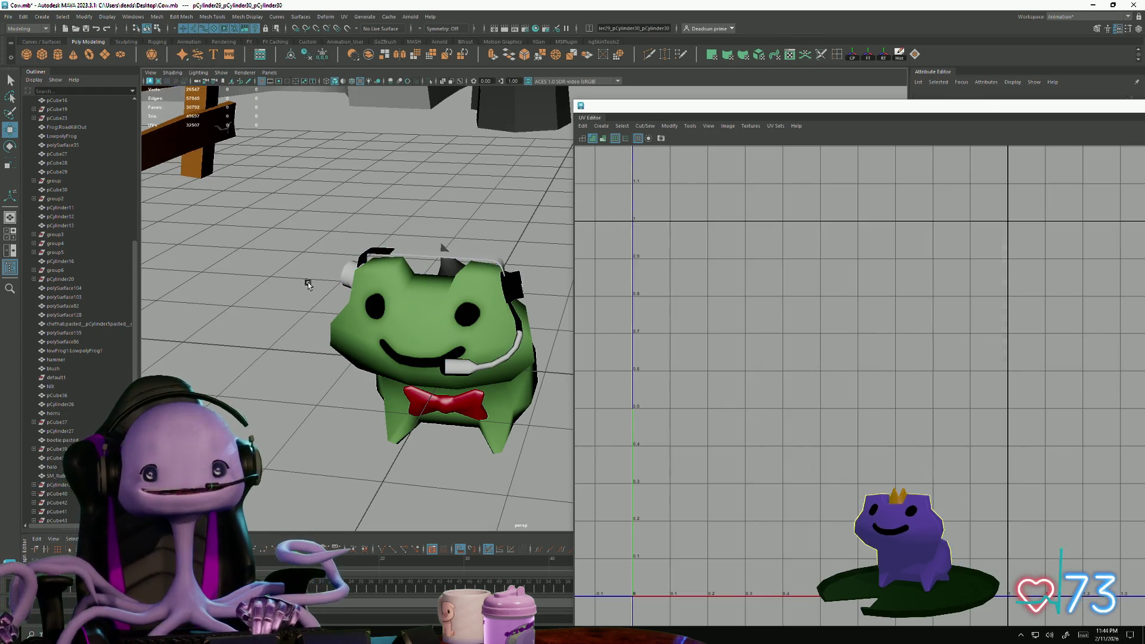
pyautogui.click(347, 264)
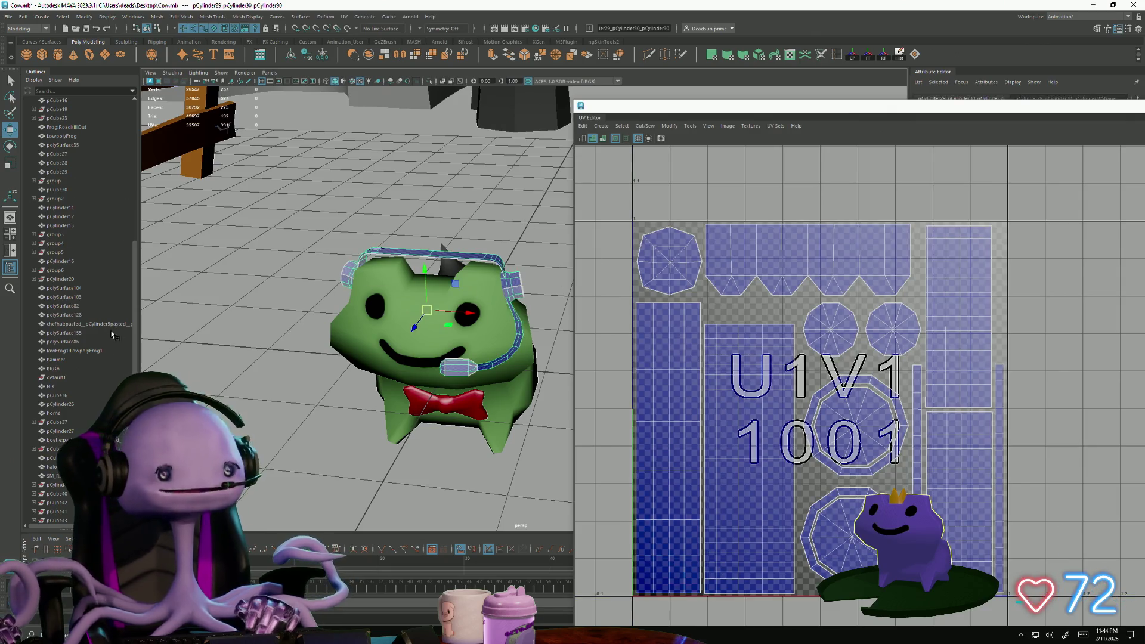
pyautogui.scroll(-3, 89, 386)
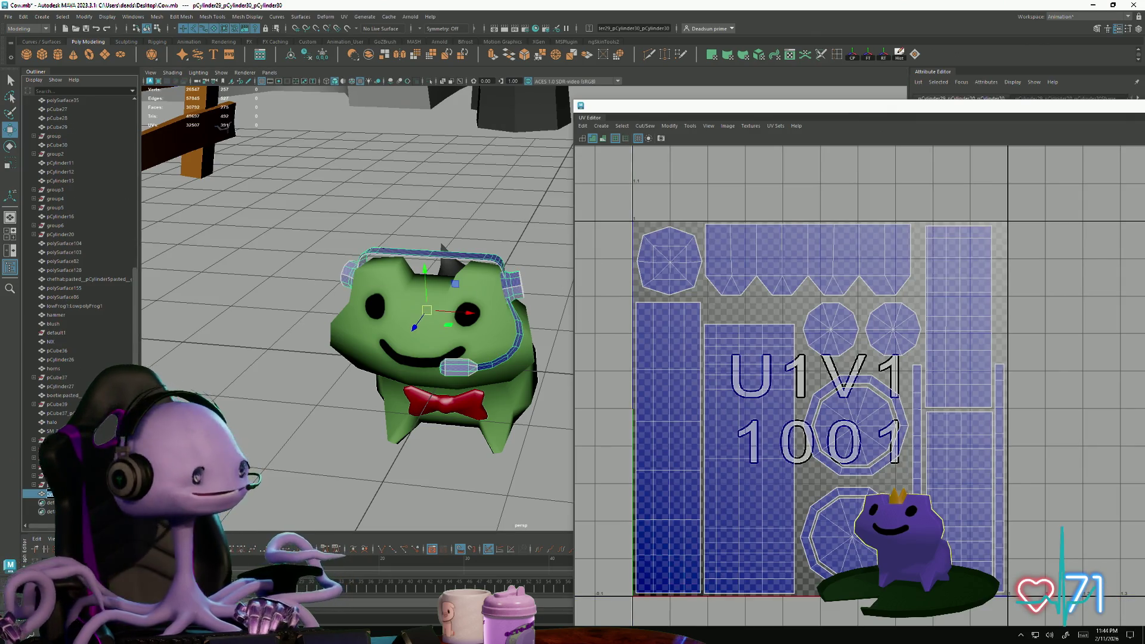